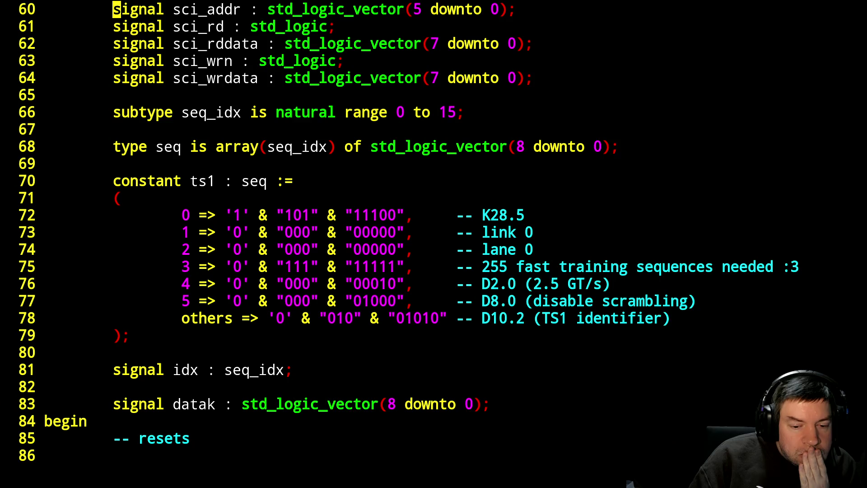
Page down through the reset generator, transmit data, reference clock and DCUA mode blocks to the CH0_LSM_DISABLE line.
key(ctrl+f)
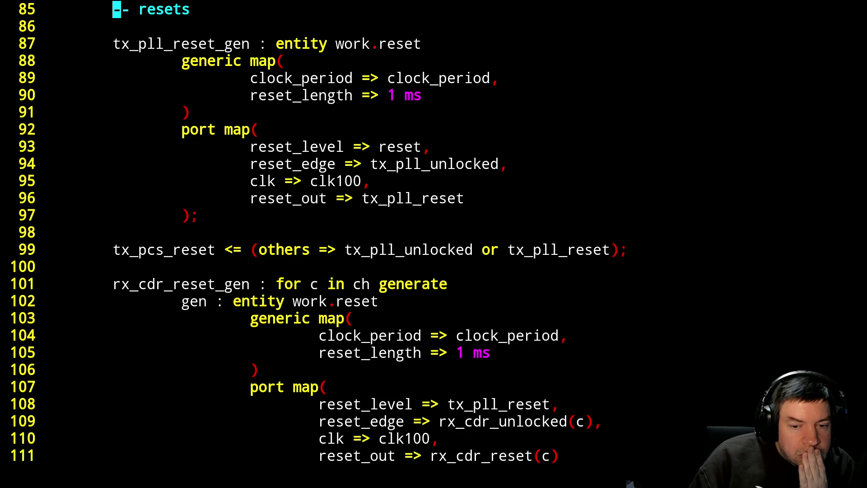
key(ctrl+f)
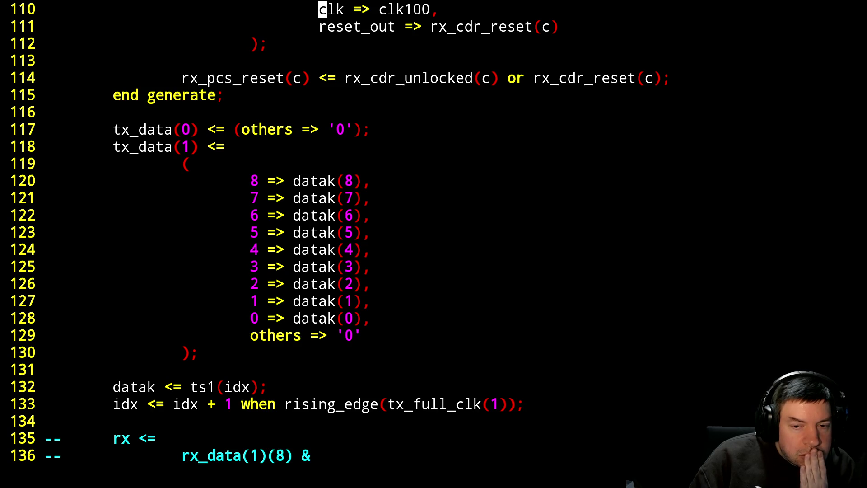
key(ctrl+f)
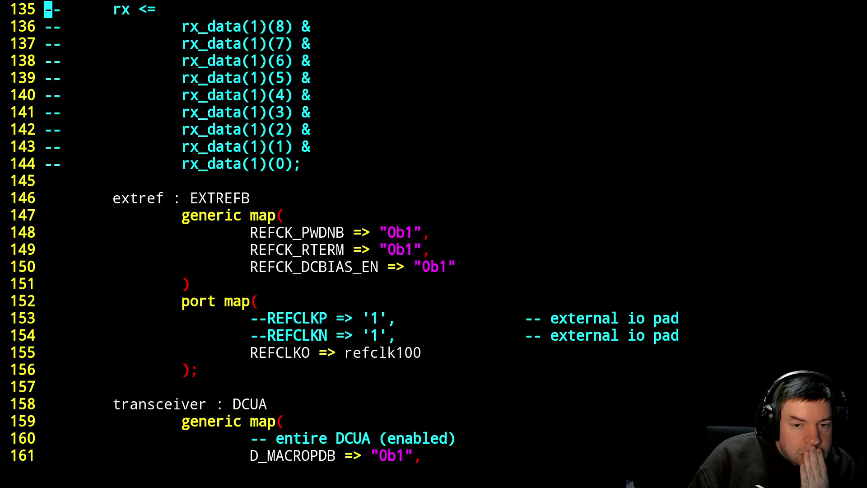
key(ctrl+f)
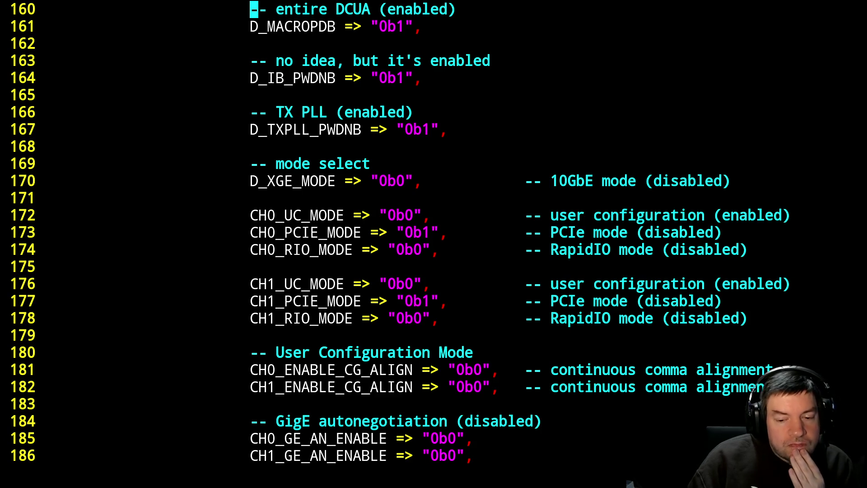
key(ctrl+f)
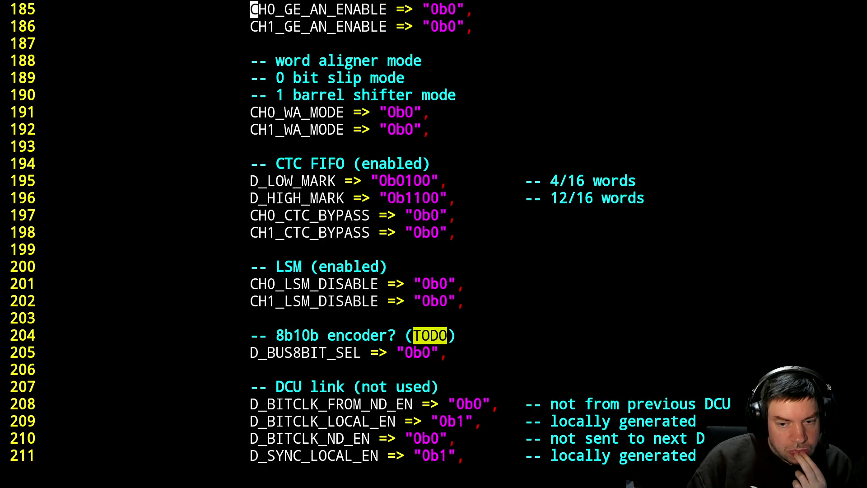
key(j)
key(j)
key(j)
key(j)
key(j)
key(j)
key(j)
Undo the stray edit on line 201 so CH0_LSM_DISABLE correctly reads 0b1.
key(k)
key(k)
key(l)
key(l)
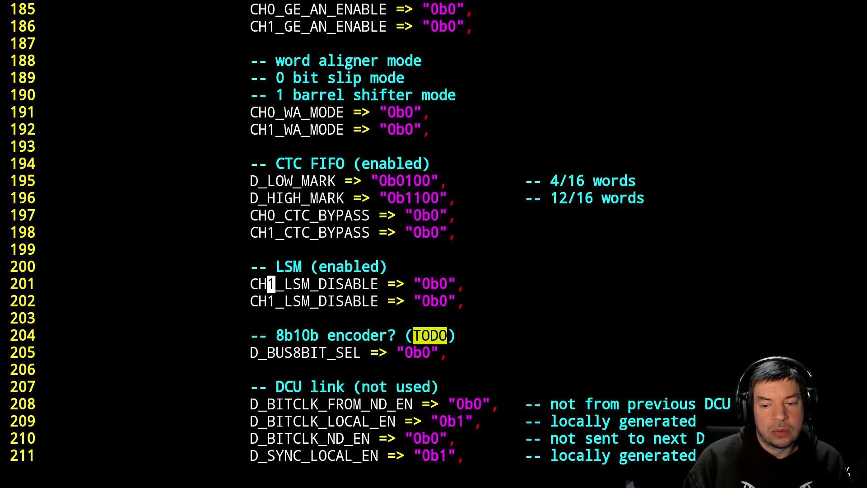
key(u)
key(l)
key(l)
key(l)
key(l)
key(l)
key(l)
text(f0r1)
Save pcie.vhdl with :w and suspend Vim back to the shell.
key(:w)
key(Return)
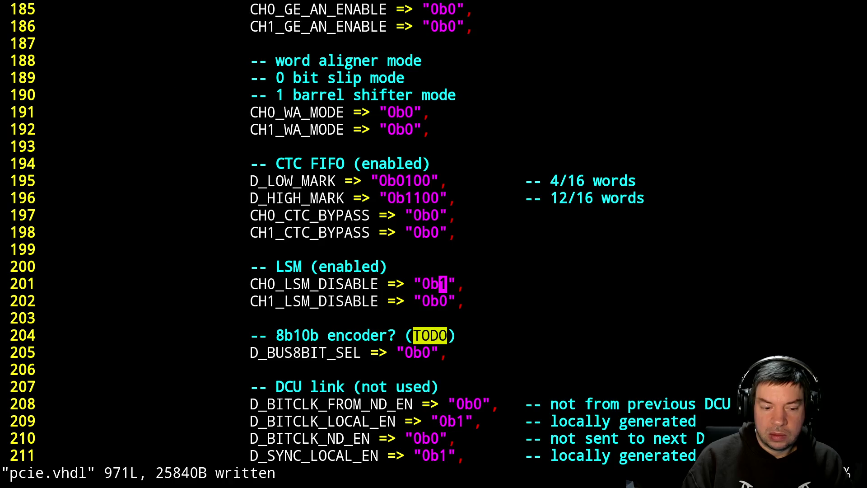
key(ctrl+z)
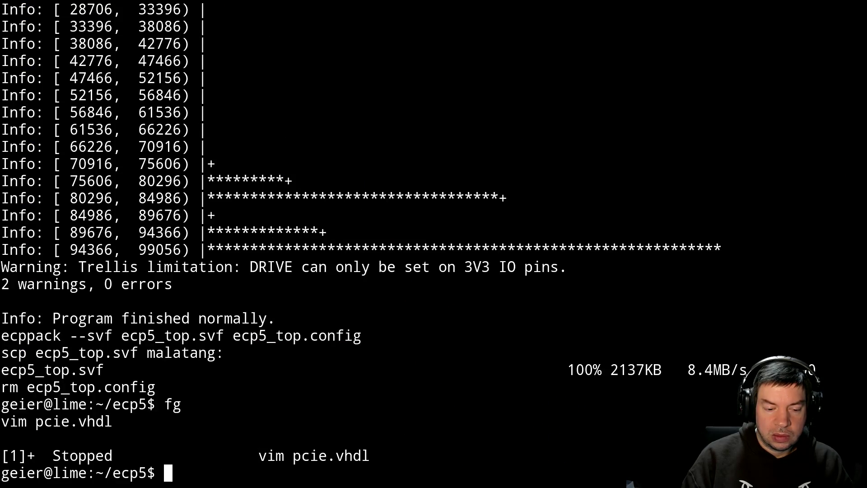
text(,ma)
Run make to rebuild the ECP5 bitstream and copy ecp5_top.svf to malatang.
key(BackSpace)
key(BackSpace)
key(BackSpace)
text(make)
key(Return)
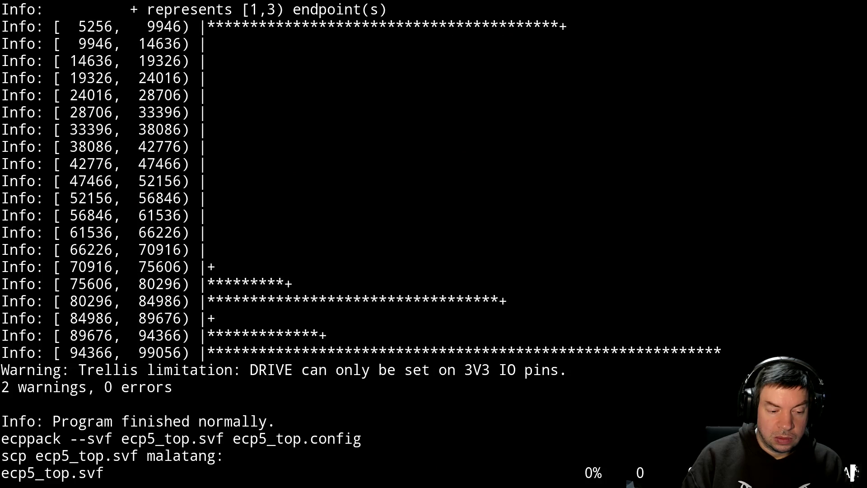
key(alt+Tab)
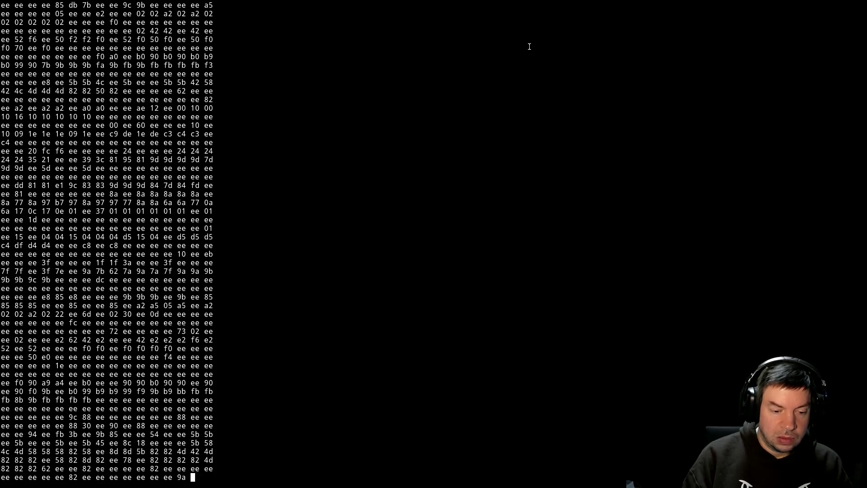
Run the openocd SVF programming command and return to watch the hex dump refresh.
key(alt+Tab)
key(Return)
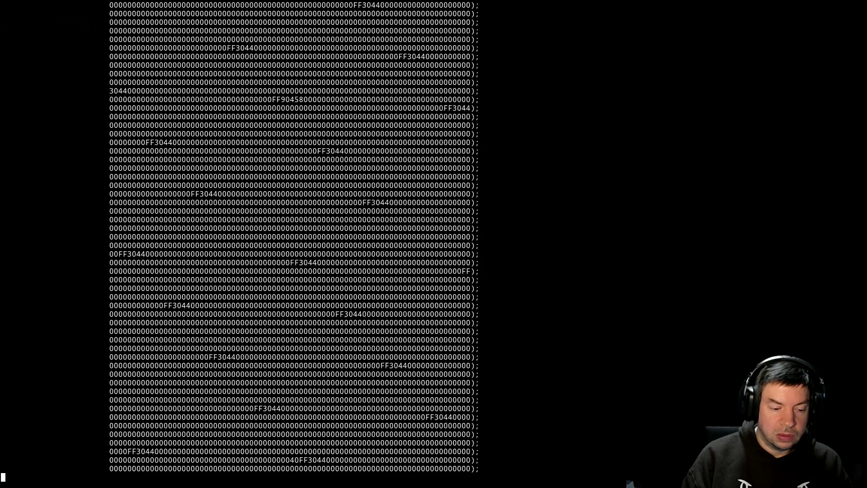
key(alt+Tab)
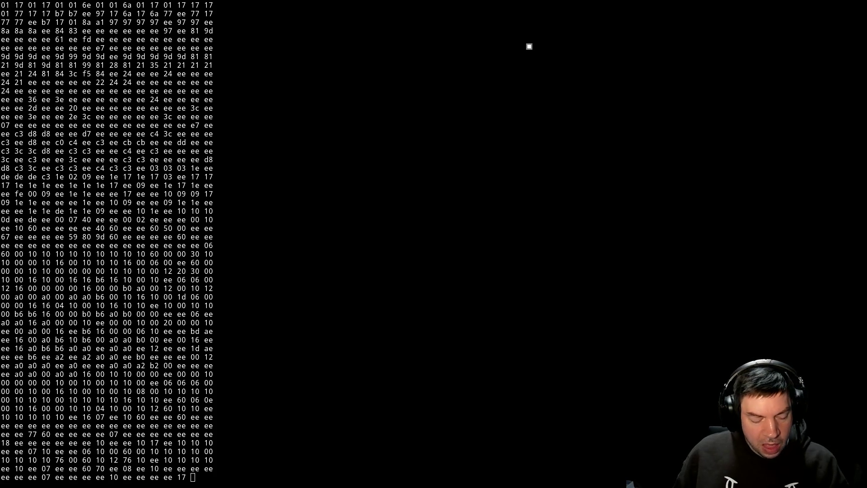
key(alt+Tab)
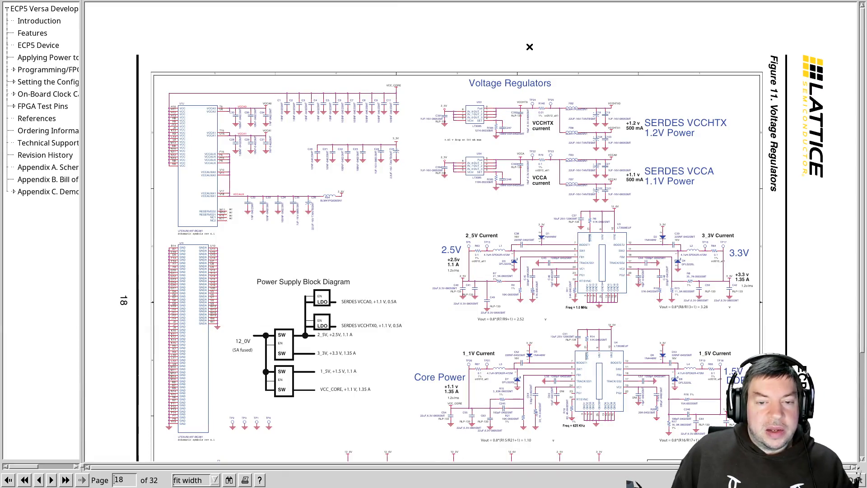
Page through the PCI Express spec from page 178 to the Training Sequences section on page 181.
key(alt+Tab)
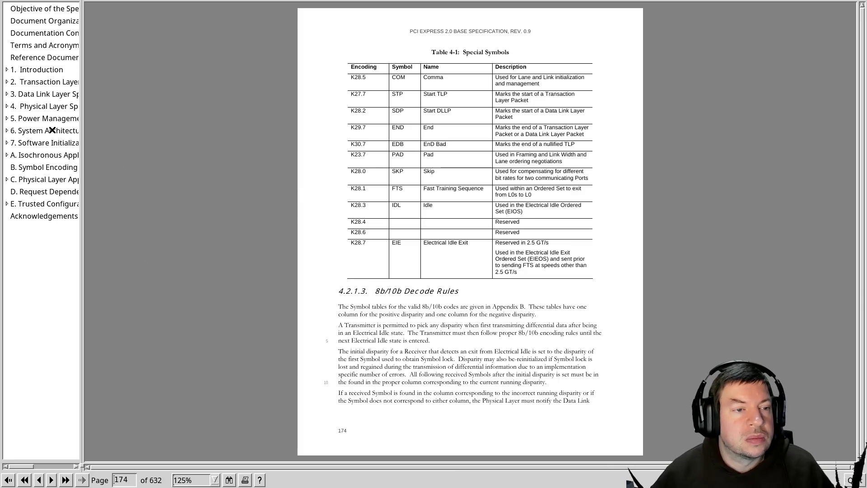
scroll(181, 241, up, 4)
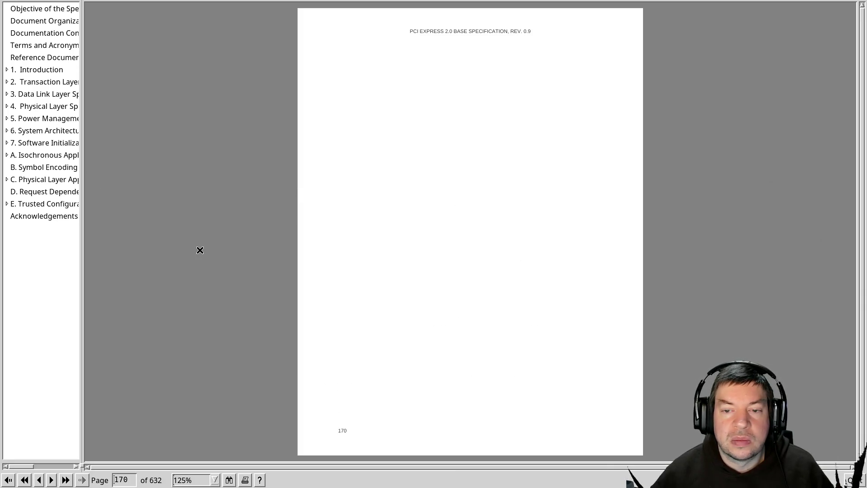
scroll(201, 249, down, 1)
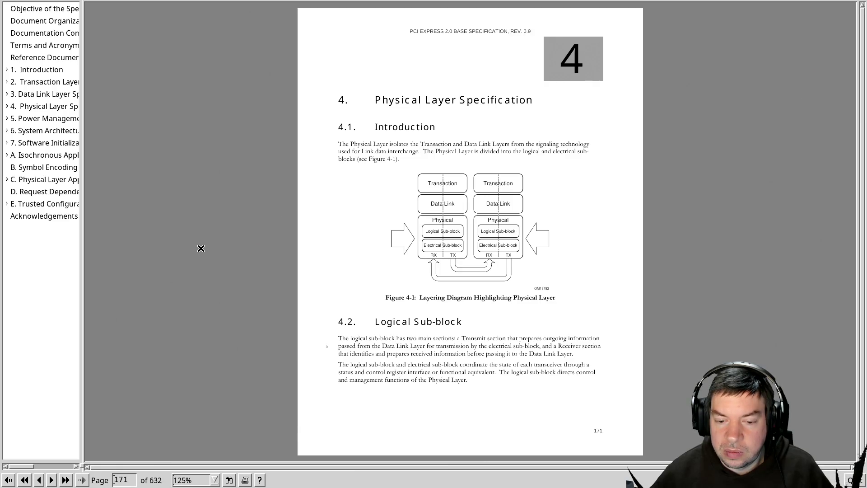
scroll(201, 249, down, 1)
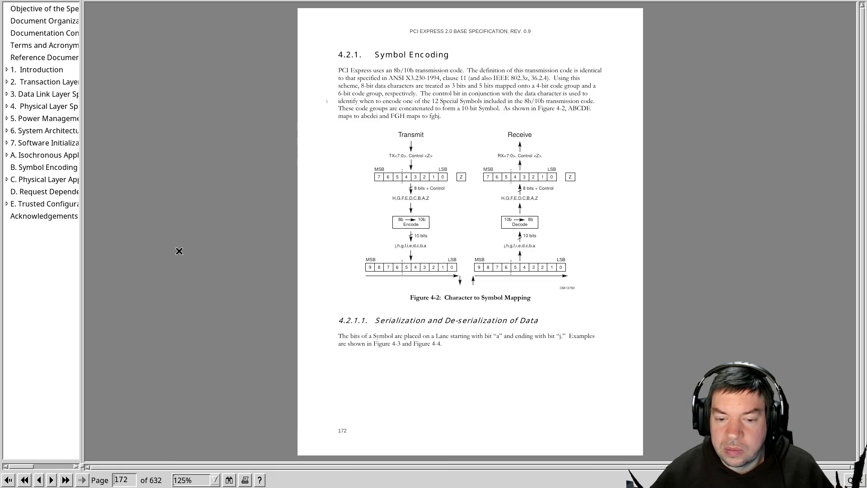
scroll(181, 250, down, 1)
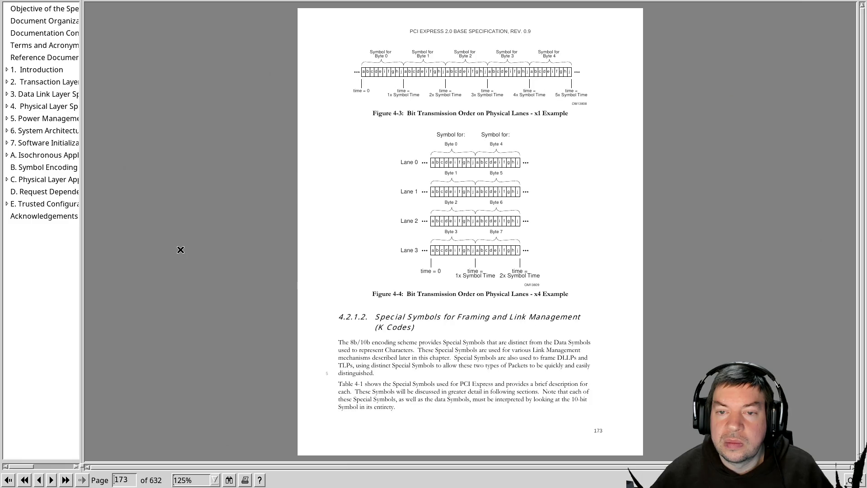
scroll(183, 247, down, 1)
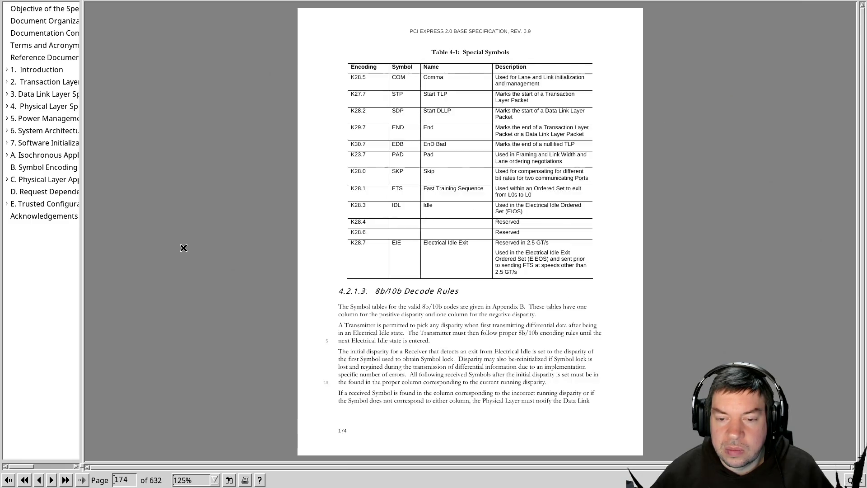
scroll(184, 247, down, 1)
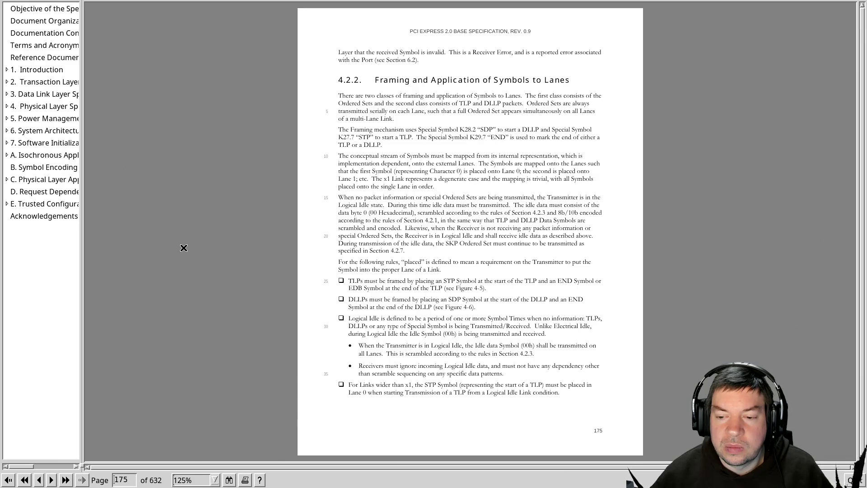
scroll(184, 247, down, 1)
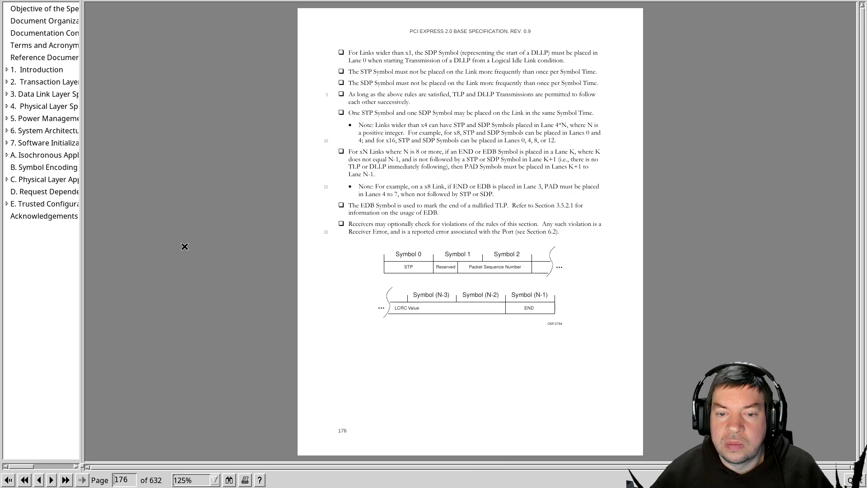
scroll(184, 246, down, 1)
scroll(184, 246, down, 1)
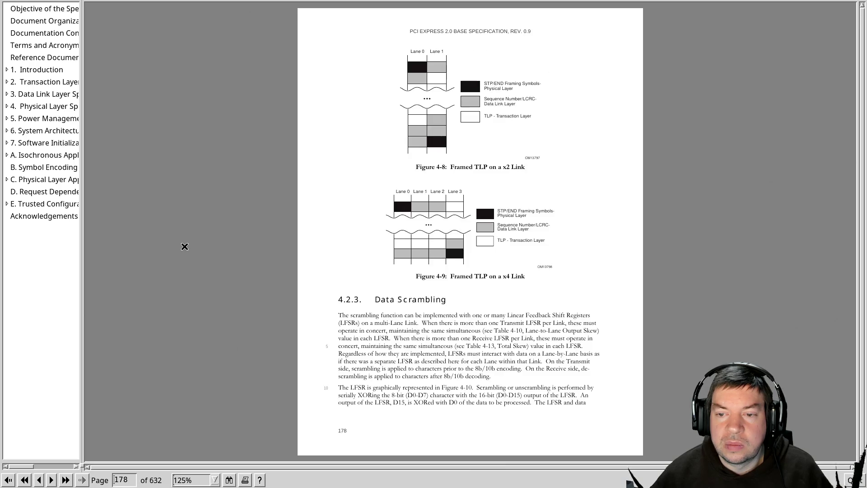
scroll(183, 246, down, 1)
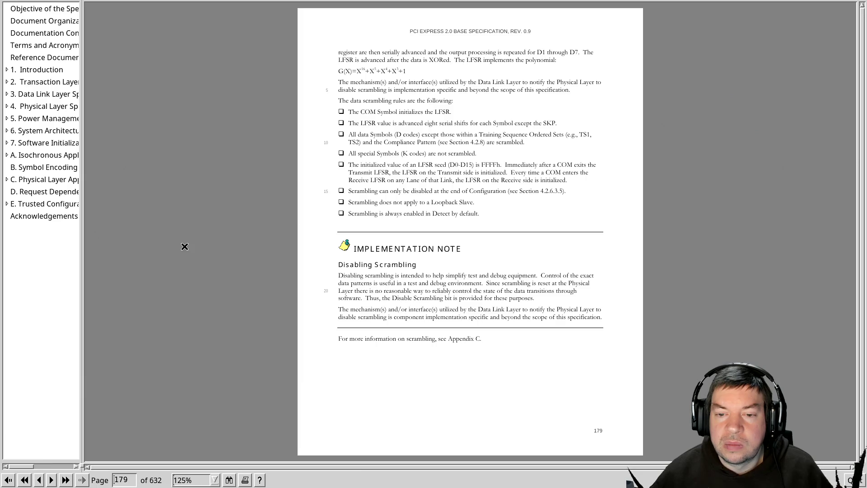
key(Page_Up)
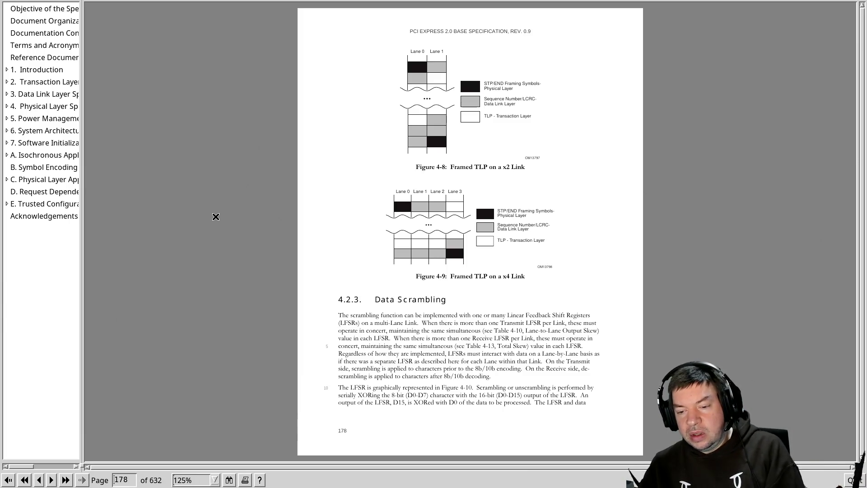
key(Page_Down)
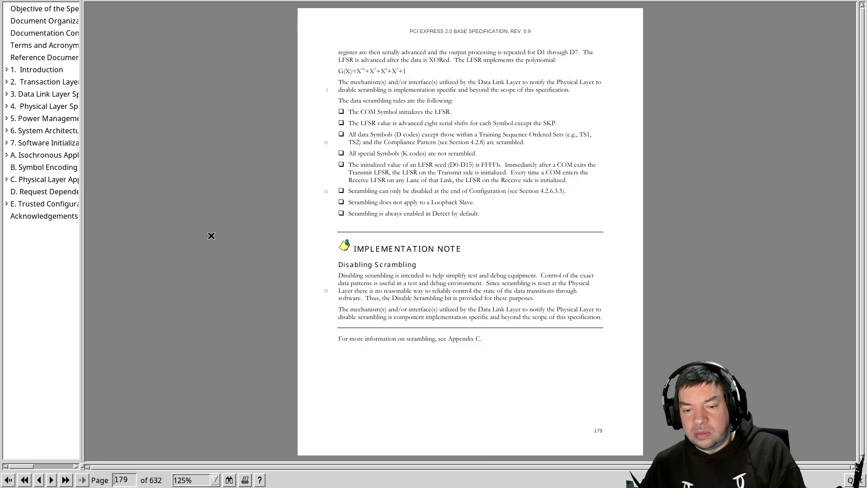
key(Page_Down)
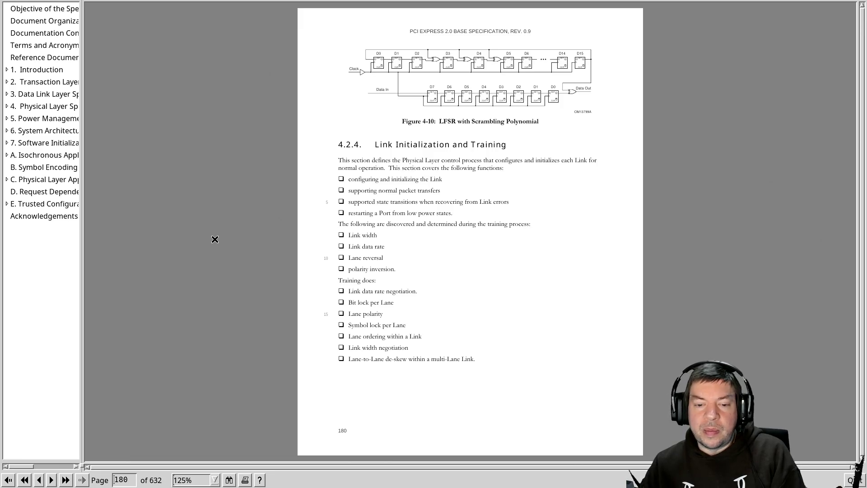
key(Page_Down)
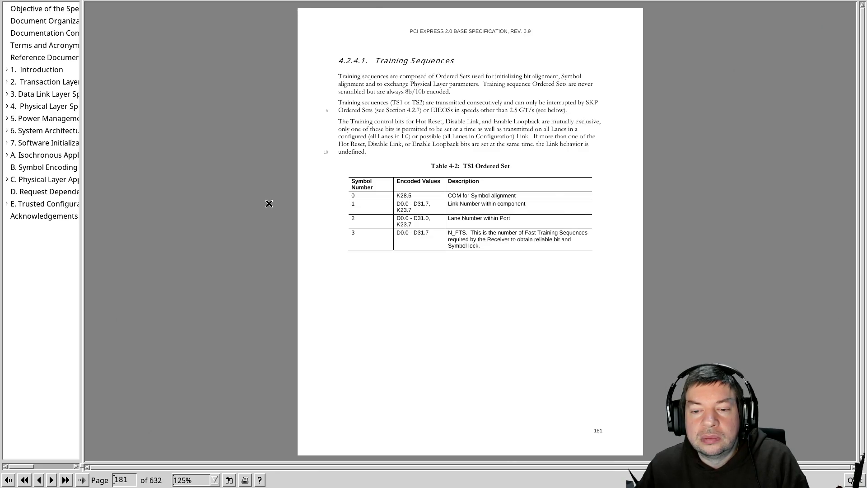
Read on past the TS2, Electrical Idle and EIEOS ordered set tables to Inferring Electrical Idle on page 187.
key(Page_Down)
key(Page_Down)
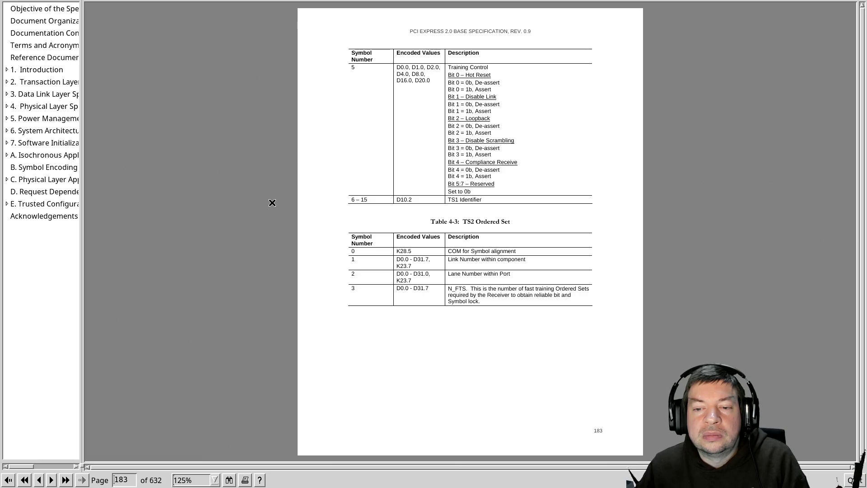
key(Page_Down)
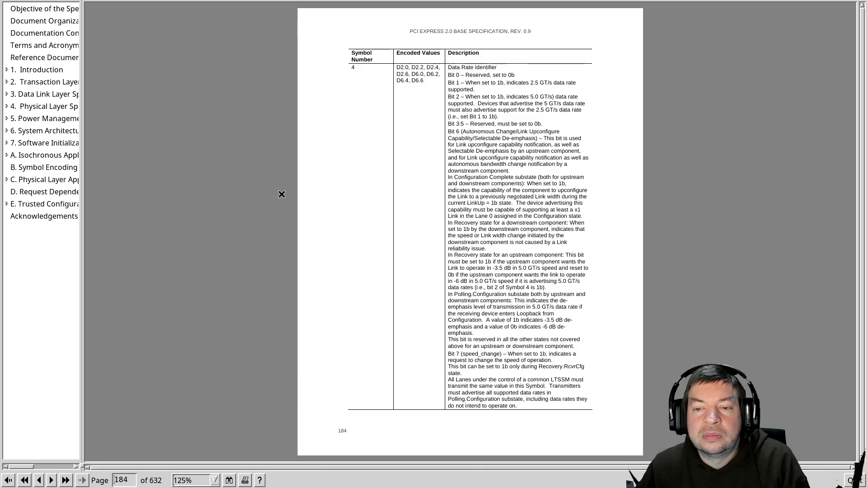
key(Page_Down)
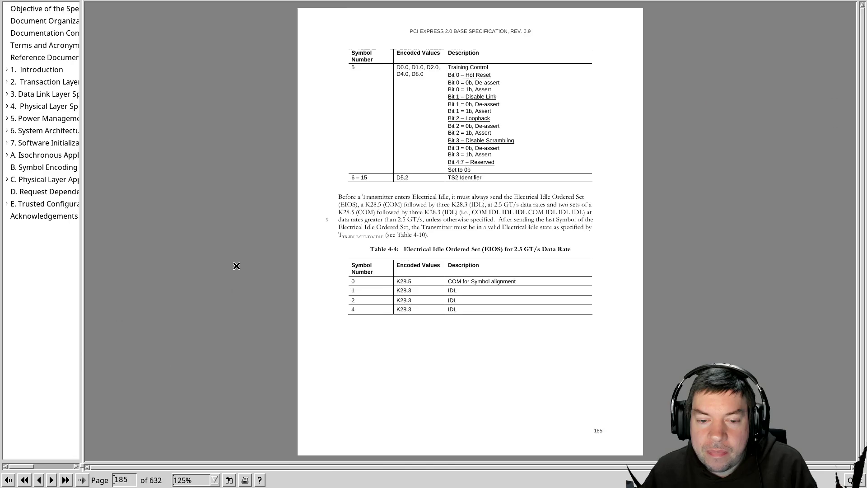
key(Page_Down)
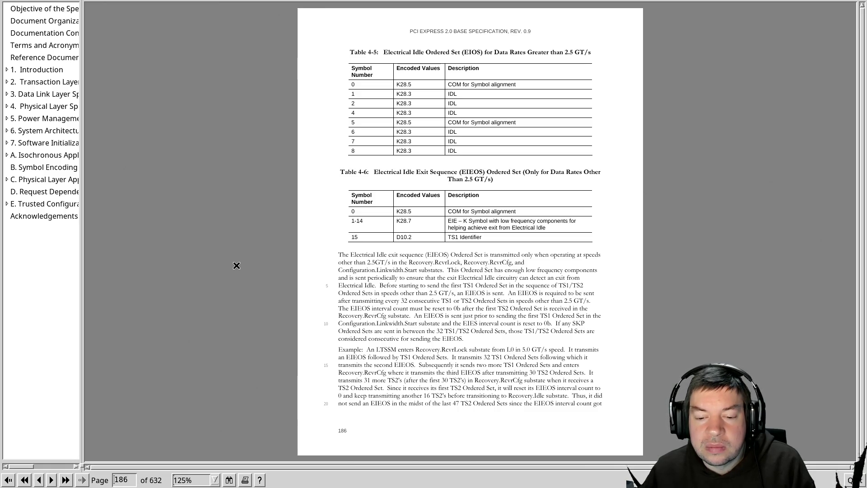
scroll(237, 264, down, 1)
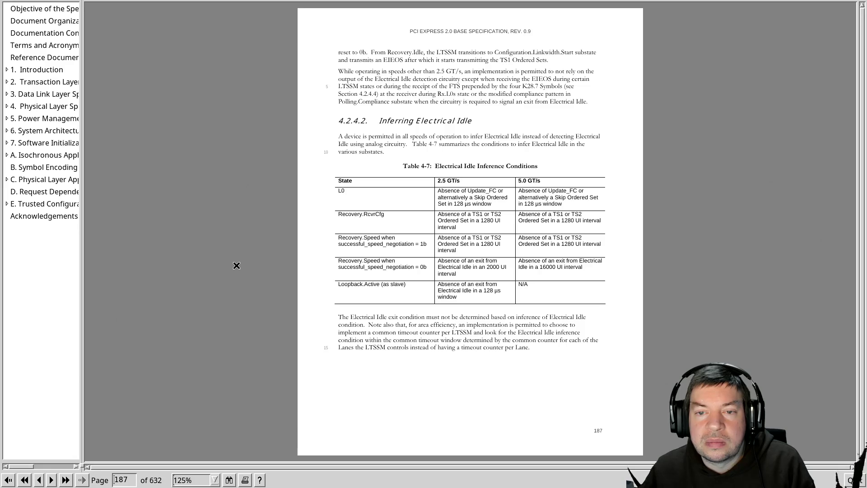
key(Page_Down)
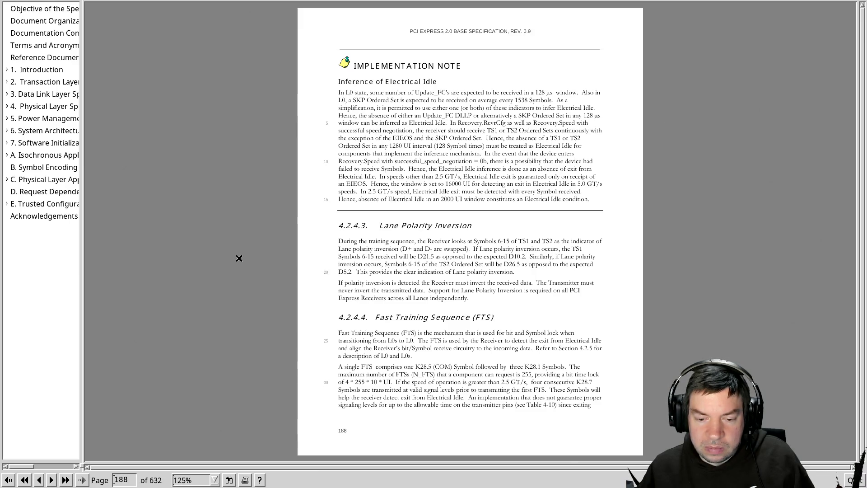
Advance past Link Error Recovery to the Reset and Link Data Rate Negotiation sections on page 190.
key(Page_Down)
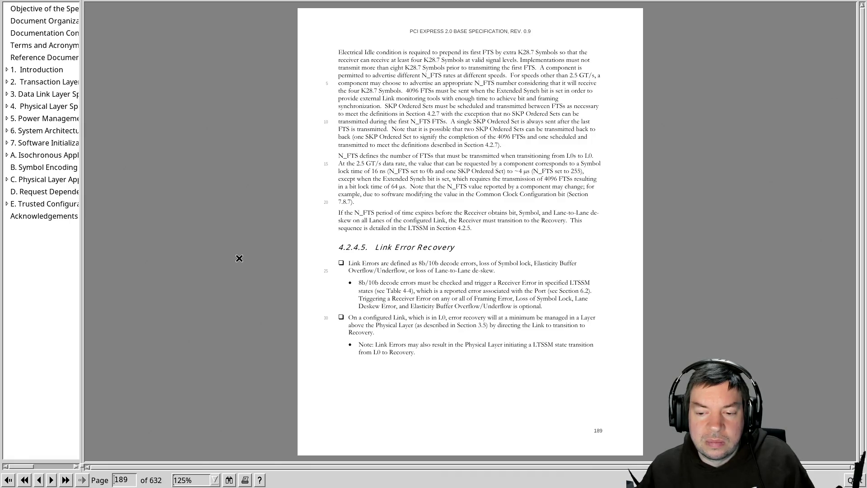
key(Page_Down)
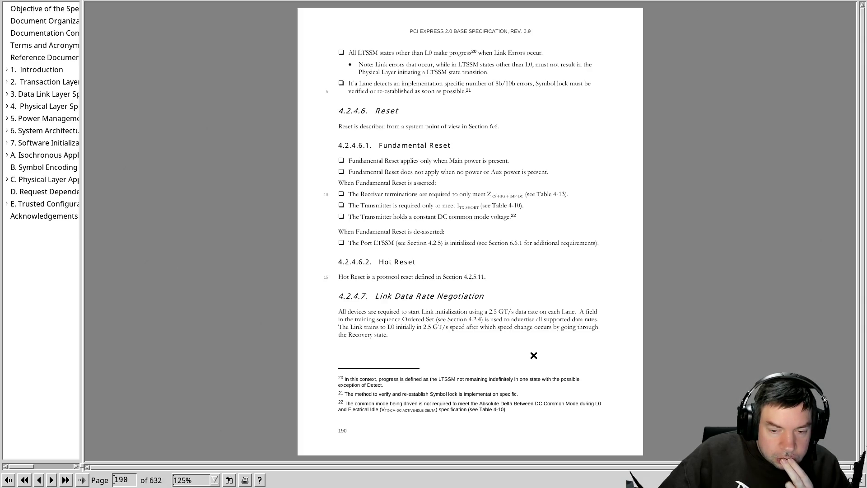
scroll(533, 354, down, 2)
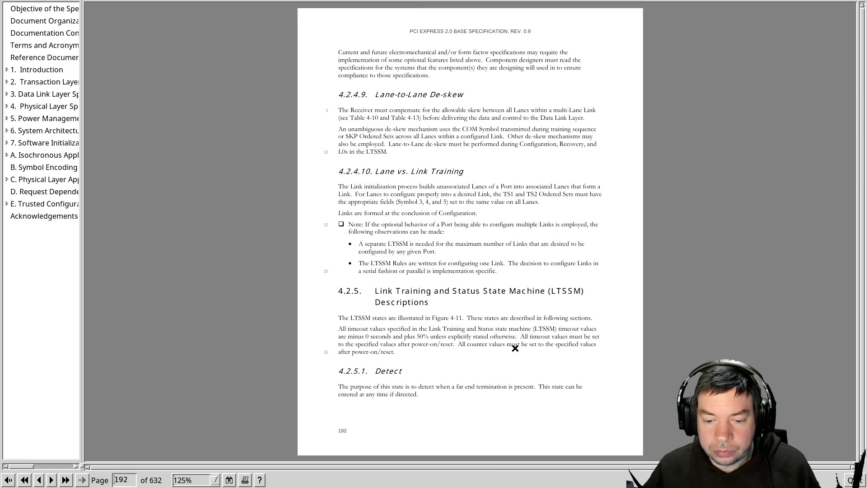
Glance ahead at Polling, return to the LTSSM descriptions, then read on to the Loopback page 195.
key(Page_Down)
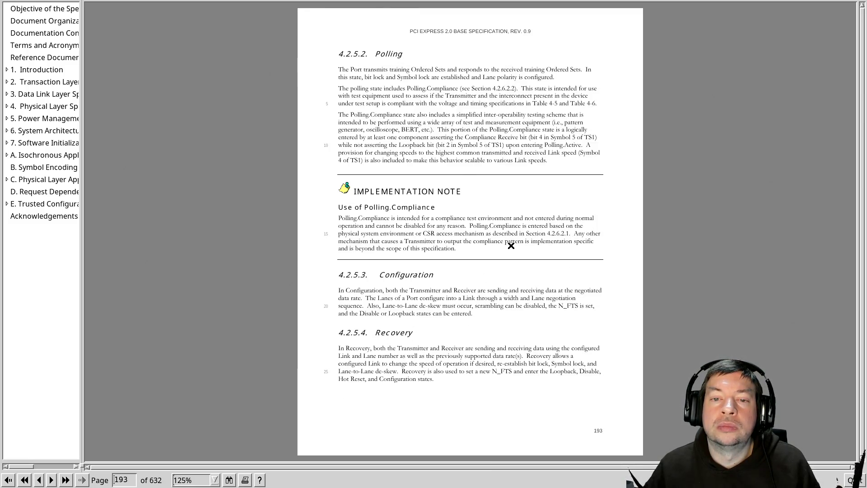
key(Page_Up)
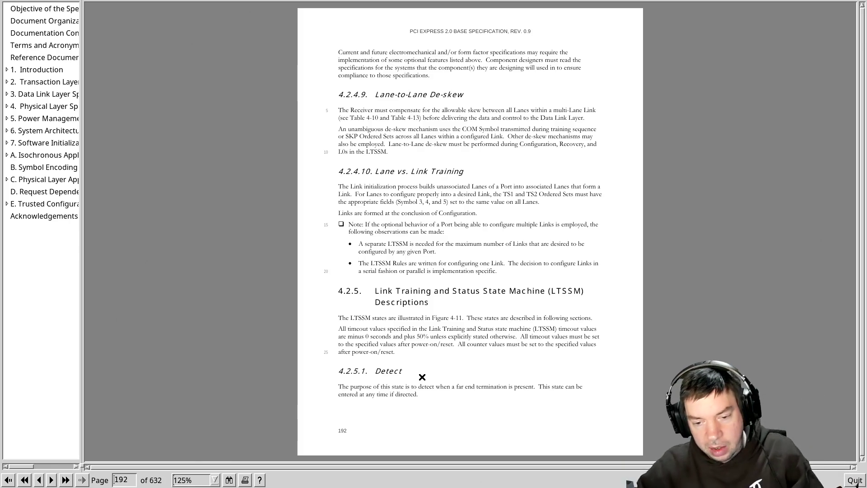
scroll(421, 376, down, 1)
scroll(421, 376, down, 1)
scroll(428, 369, up, 1)
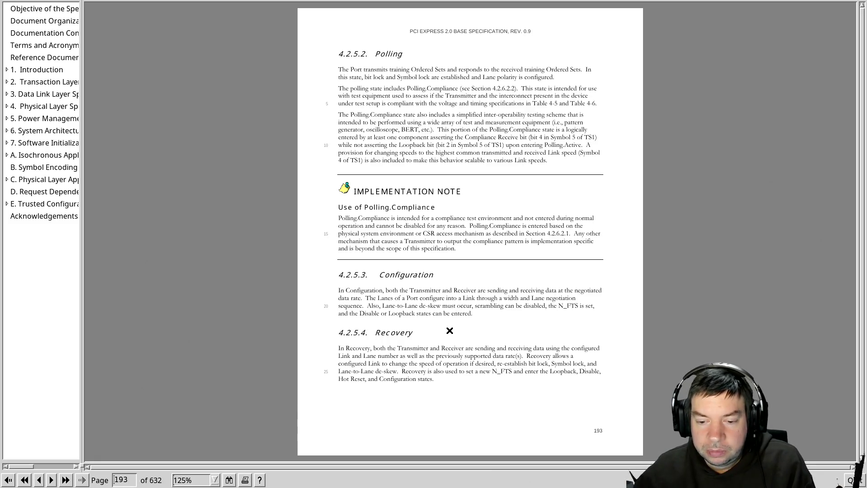
key(Page_Down)
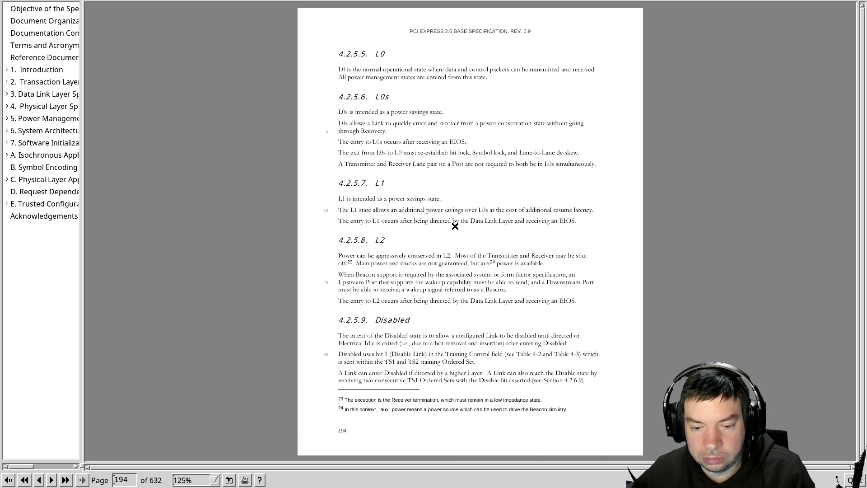
key(Page_Down)
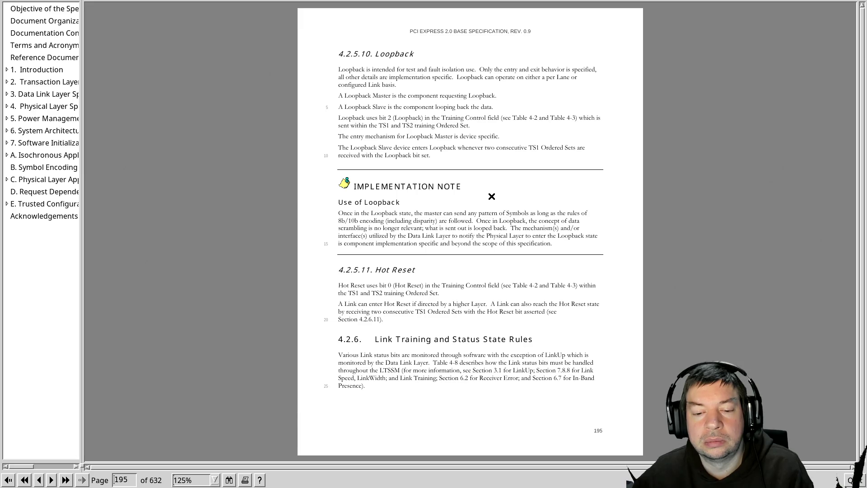
scroll(491, 197, down, 1)
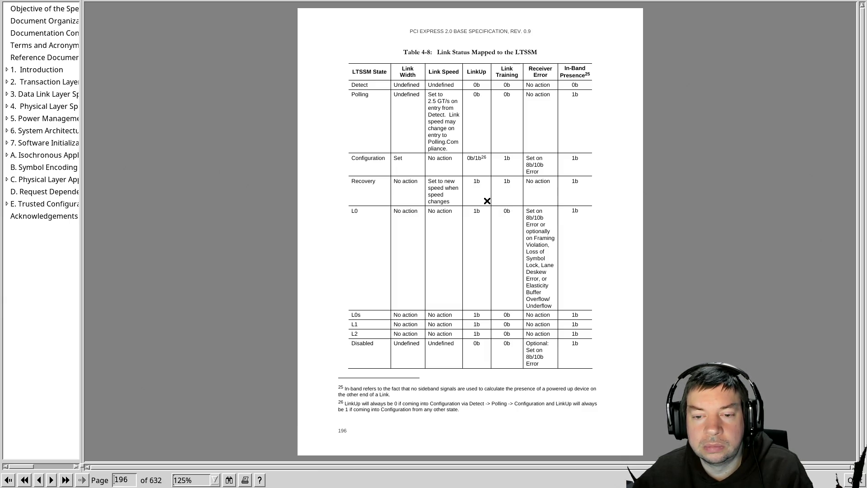
scroll(486, 201, down, 1)
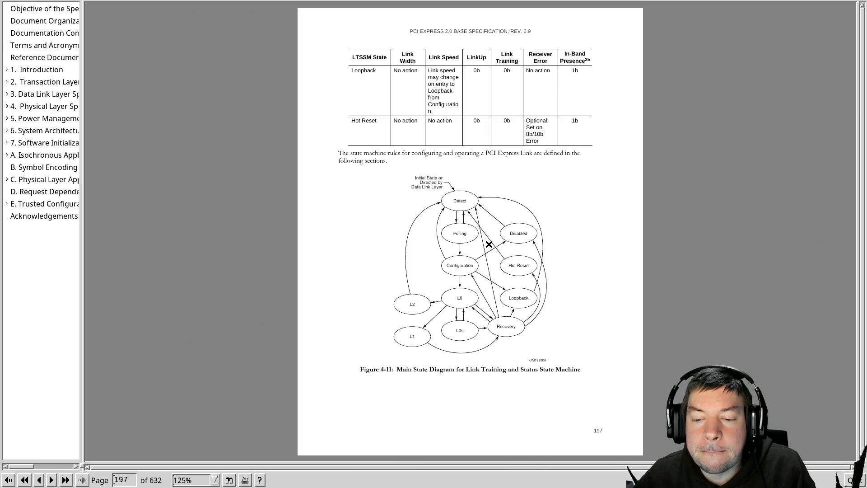
scroll(489, 244, down, 1)
scroll(488, 244, down, 1)
scroll(489, 243, up, 1)
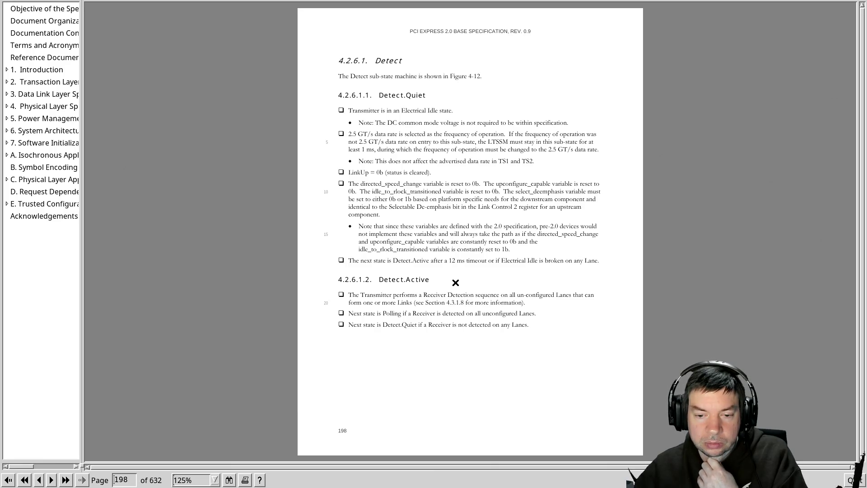
scroll(455, 282, down, 5)
scroll(455, 282, down, 3)
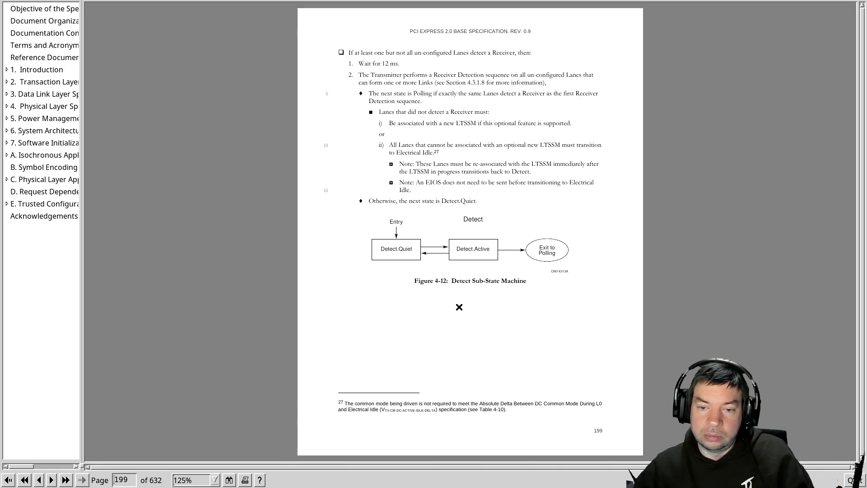
scroll(459, 307, down, 1)
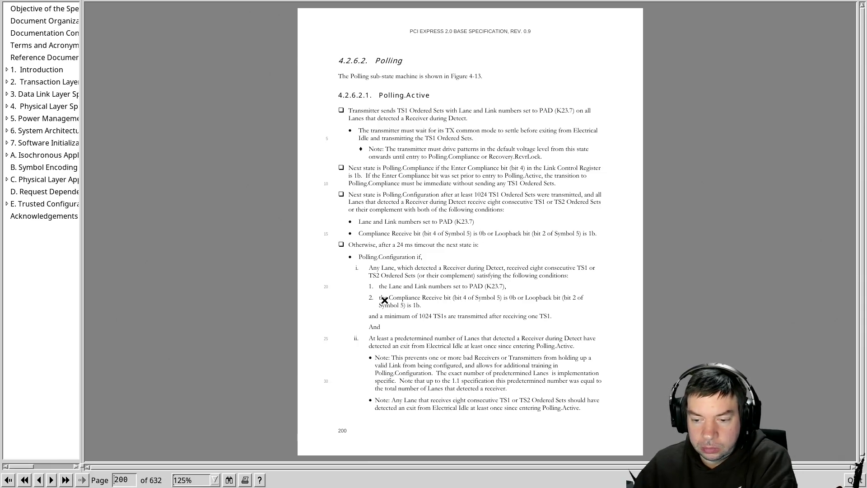
Advance past Polling.Active to the Polling.Compliance section on page 201.
key(Page_Down)
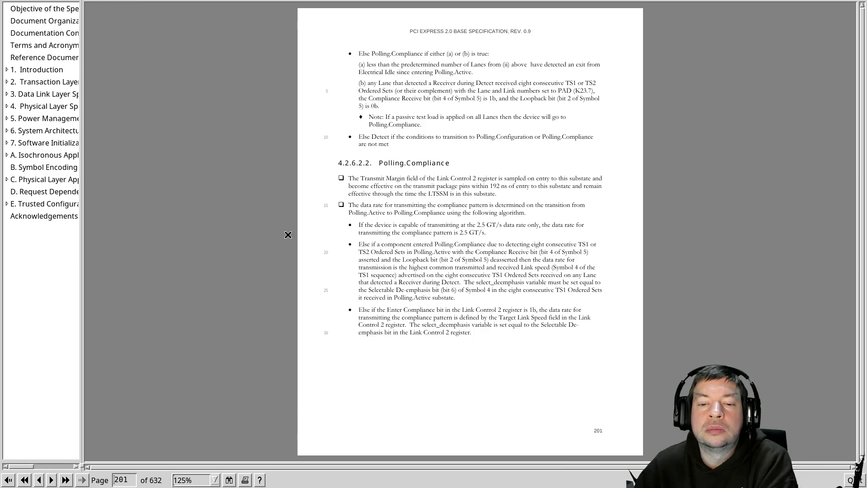
Page through 202-204 to Polling.Configuration and Polling.Speed on page 205, then leave for the browser.
key(Page_Down)
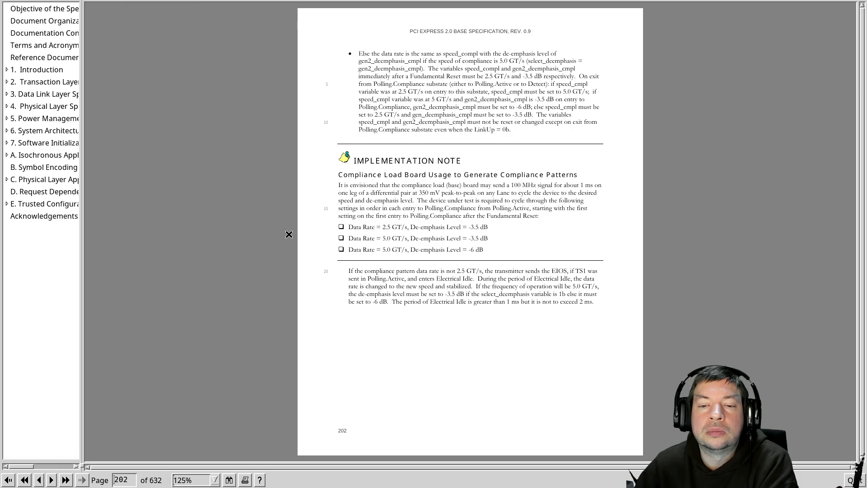
key(Page_Down)
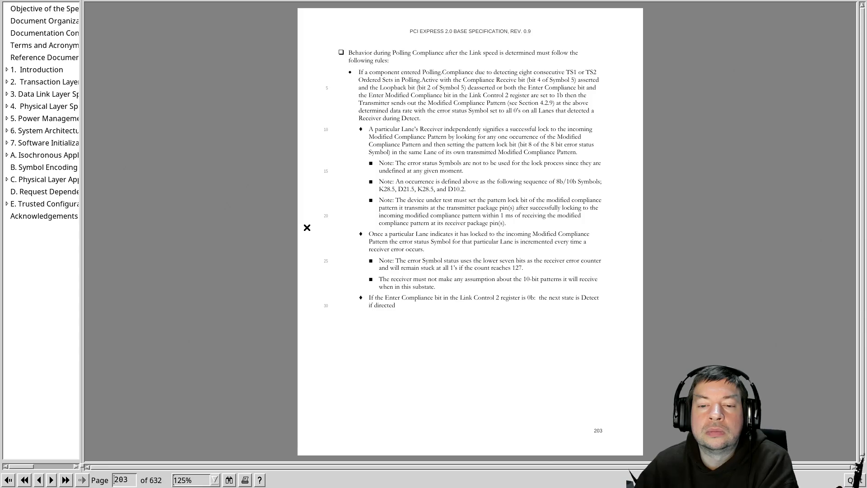
key(Page_Down)
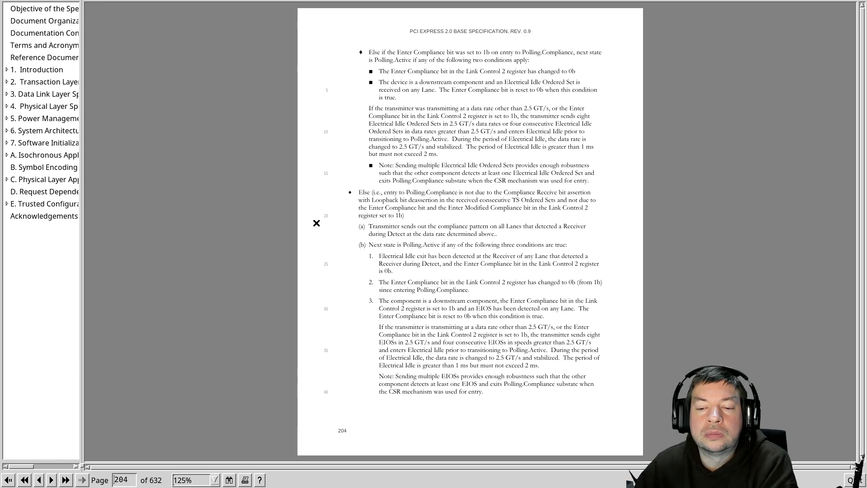
key(Page_Down)
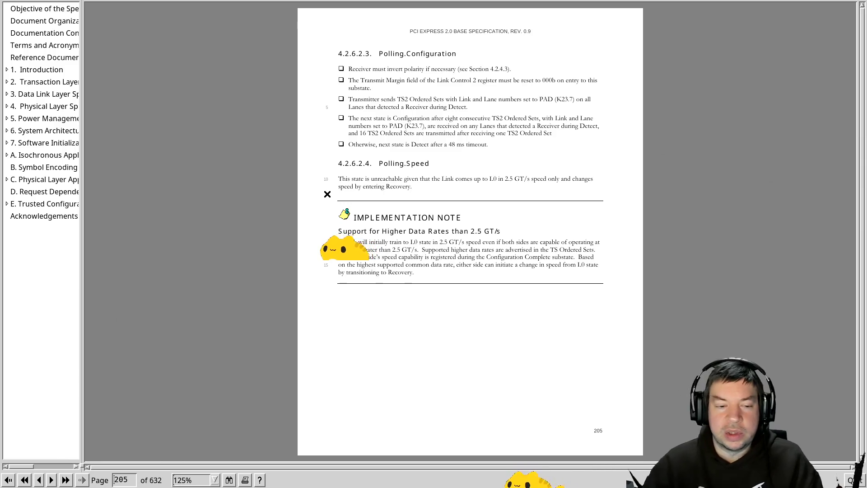
key(alt+Tab)
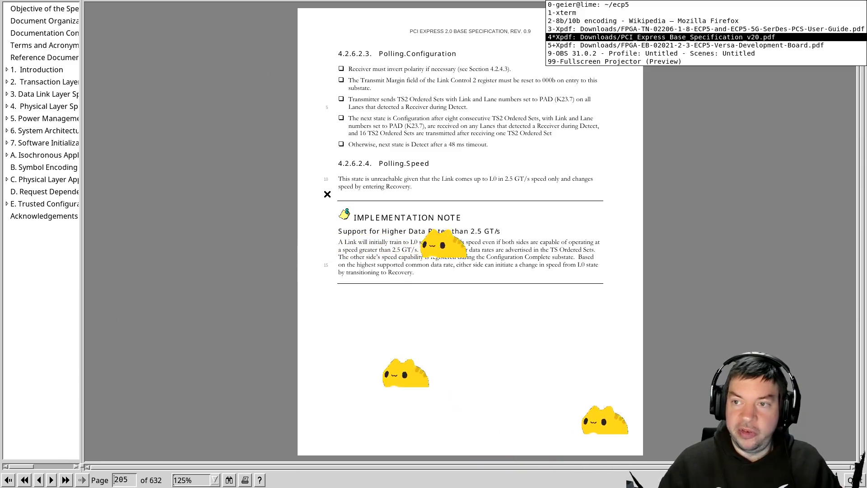
Search 'too like the lightning' in a new Firefox tab and view its Wikipedia article.
key(ctrl+t)
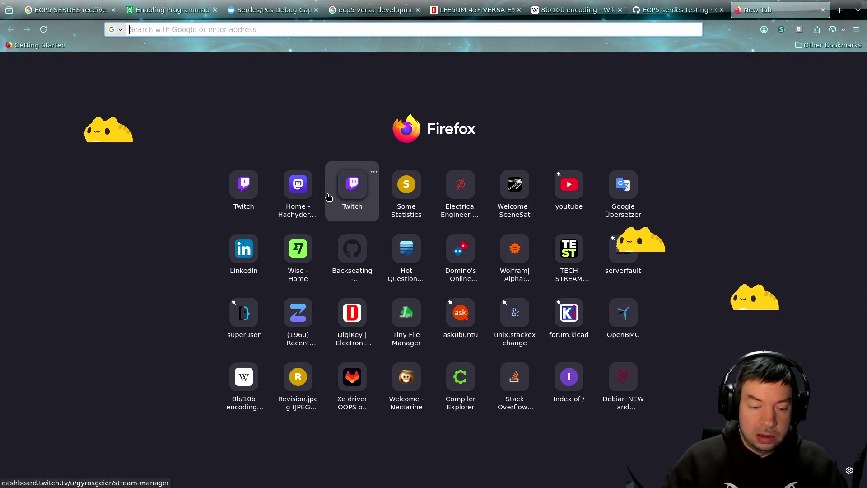
text(too li)
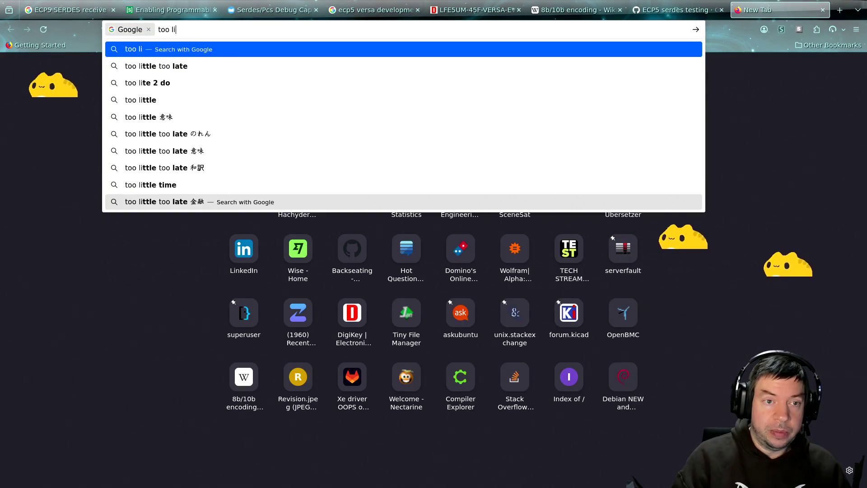
text(lke the)
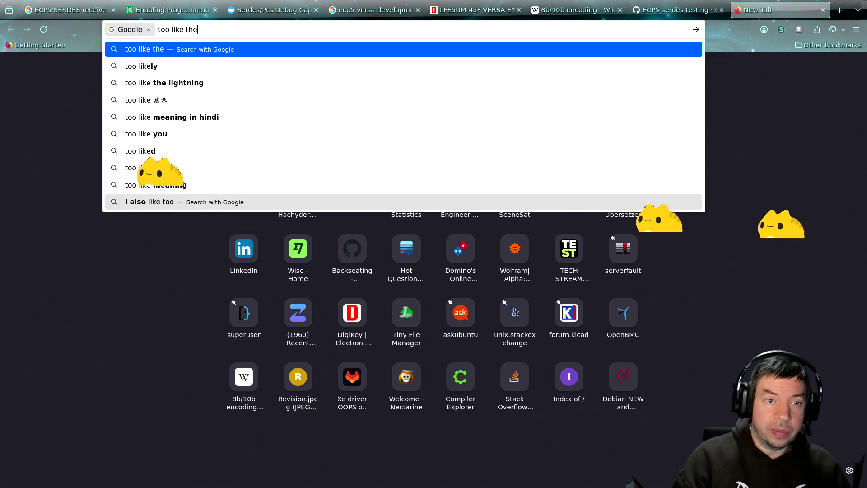
text( lightning)
key(Return)
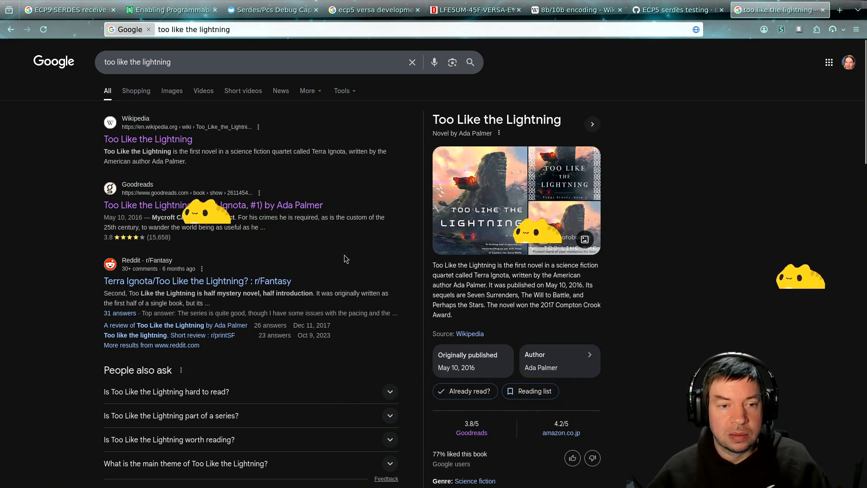
click(175, 140)
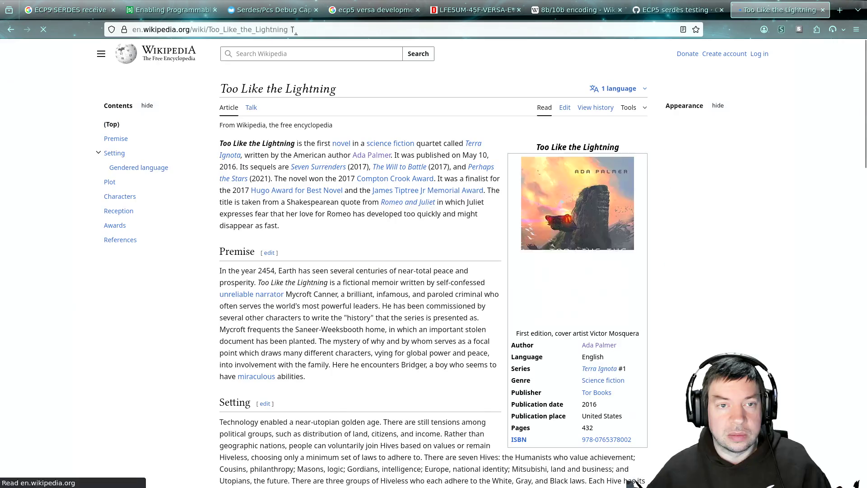
scroll(434, 271, down, 3)
key(ctrl+l)
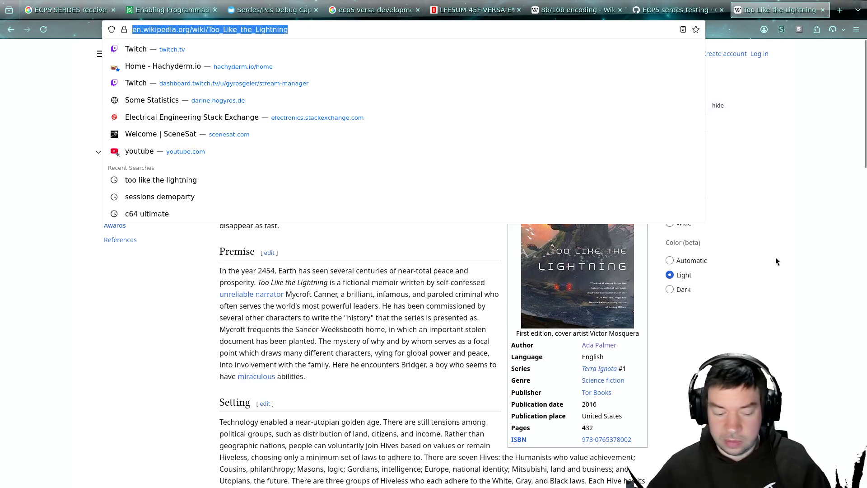
key(Escape)
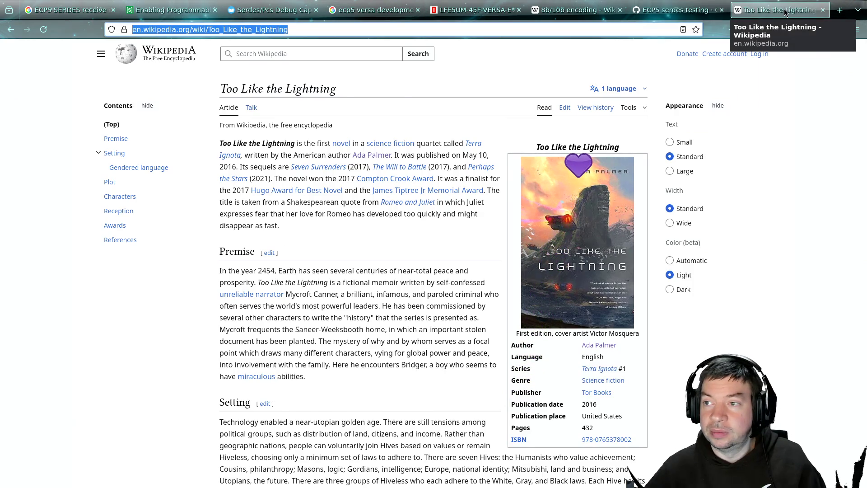
Close the Wikipedia tab and switch back to the PCI Express spec in xpdf.
click(823, 9)
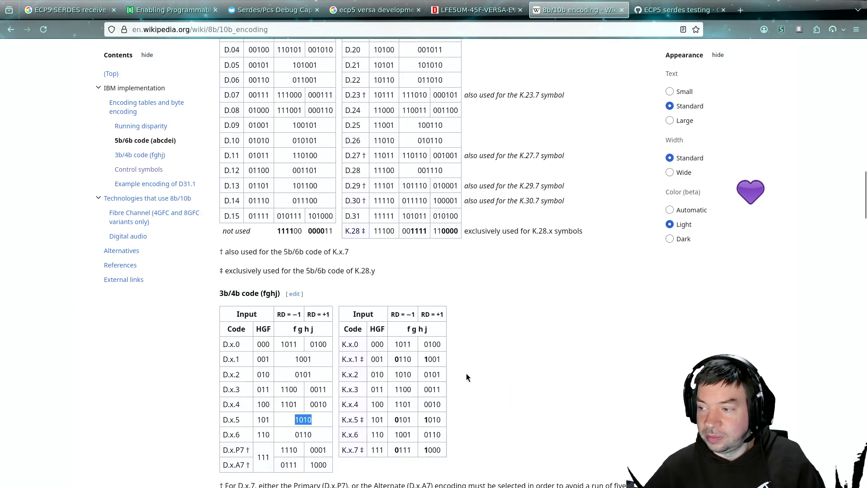
key(alt+Tab)
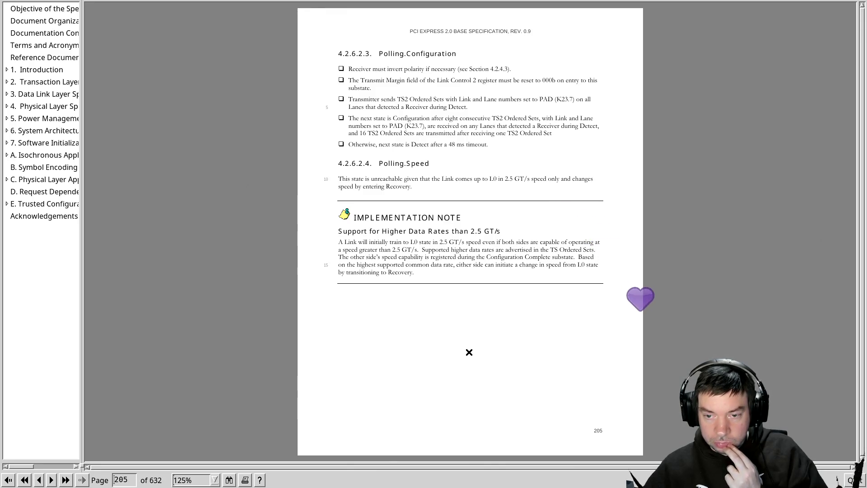
Page from 205 through 206 to page 208 with the Configuration.Linkwidth.Start rules.
key(Page_Down)
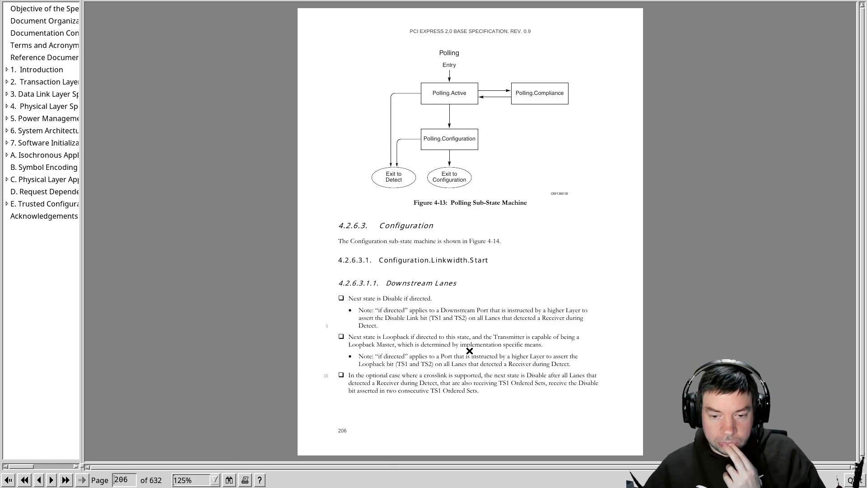
key(Page_Down)
key(Page_Down)
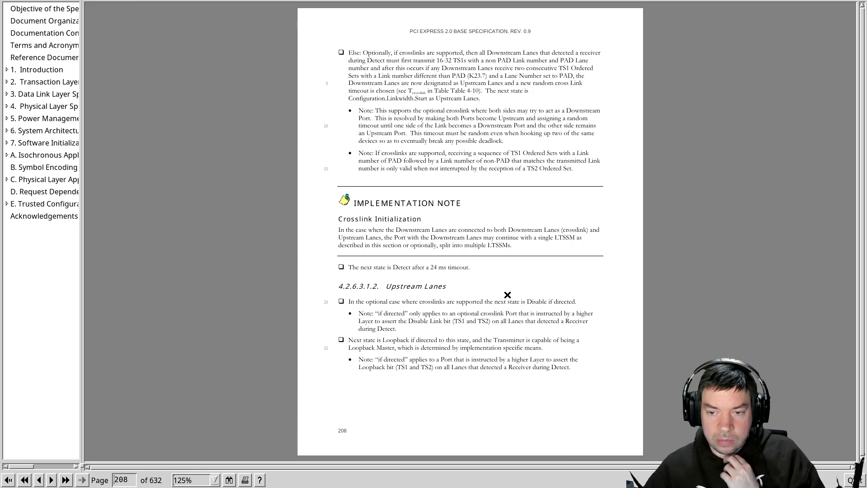
Page forward through the Recovery, L0s and L1 rules to the Clock Tolerance Compensation pages.
key(Page_Down)
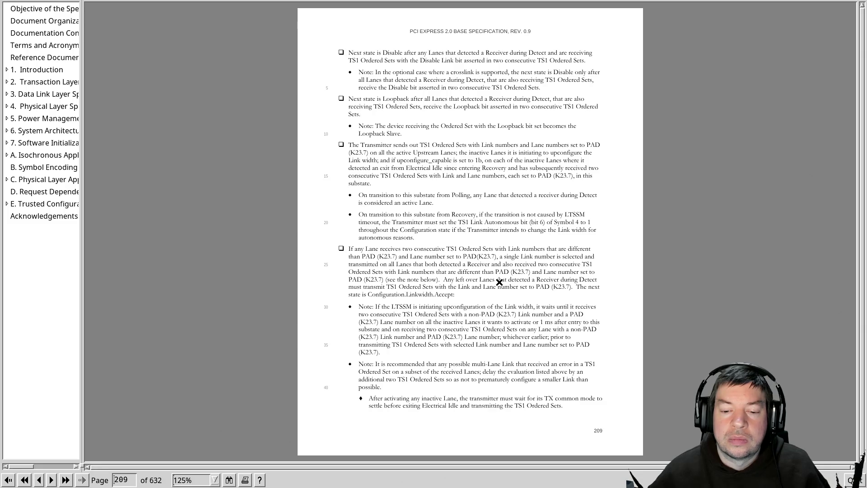
key(Page_Down)
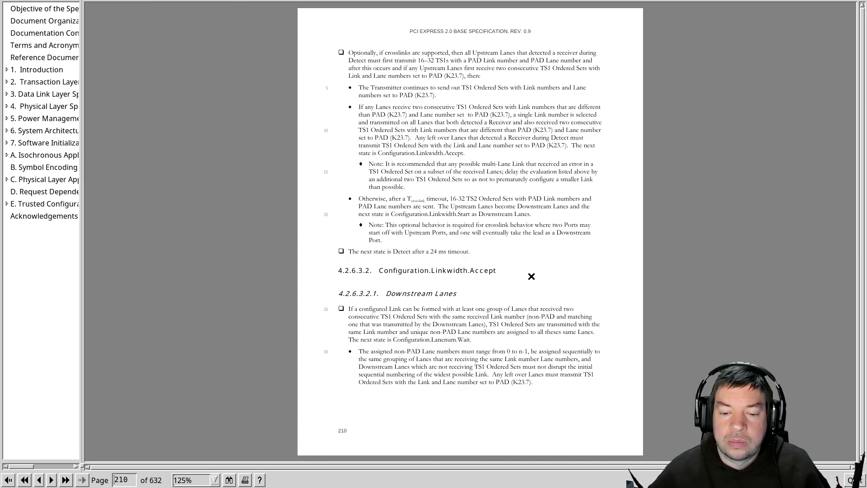
scroll(531, 275, down, 1)
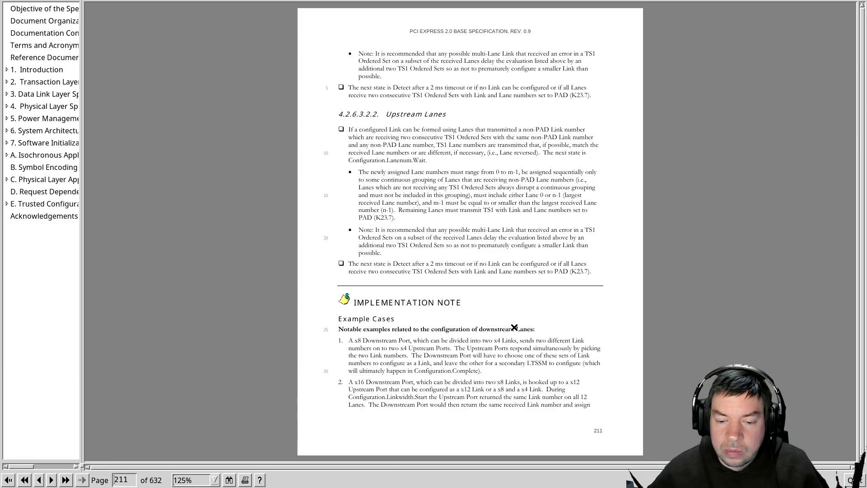
scroll(514, 327, down, 1)
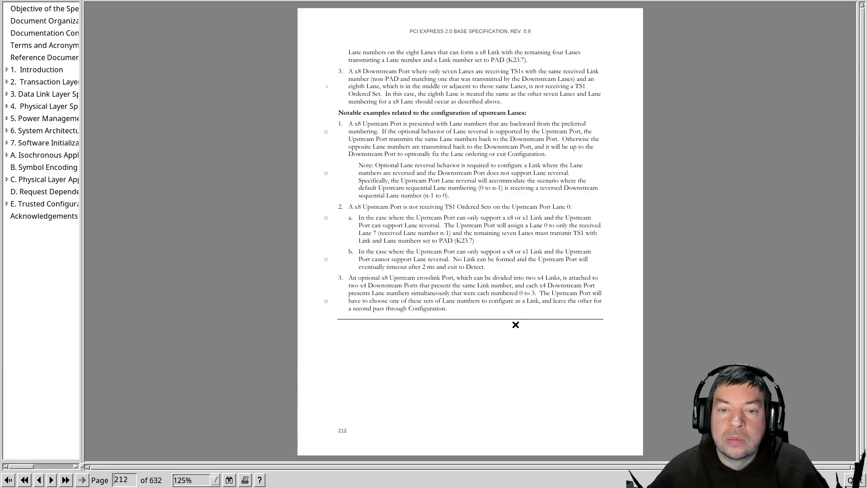
scroll(515, 324, down, 1)
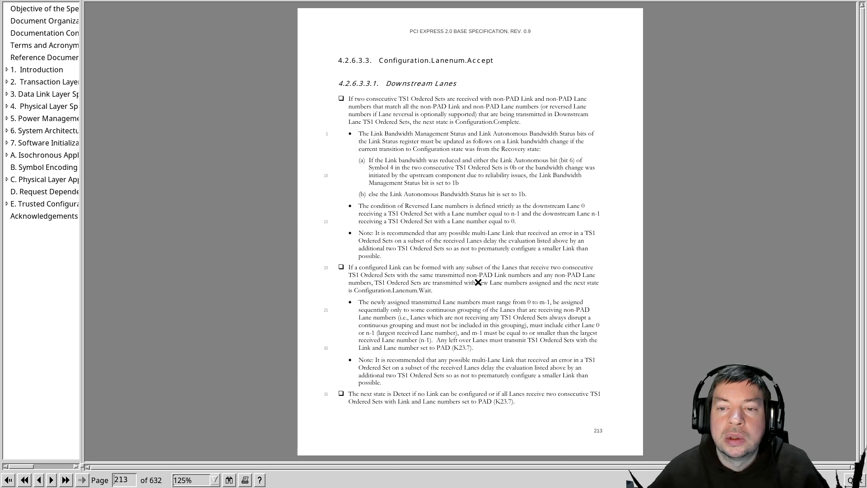
scroll(480, 281, down, 1)
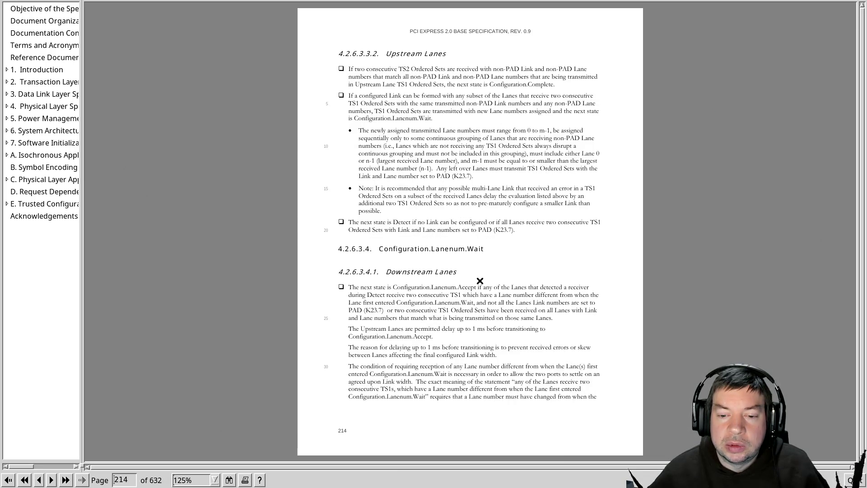
scroll(481, 280, down, 1)
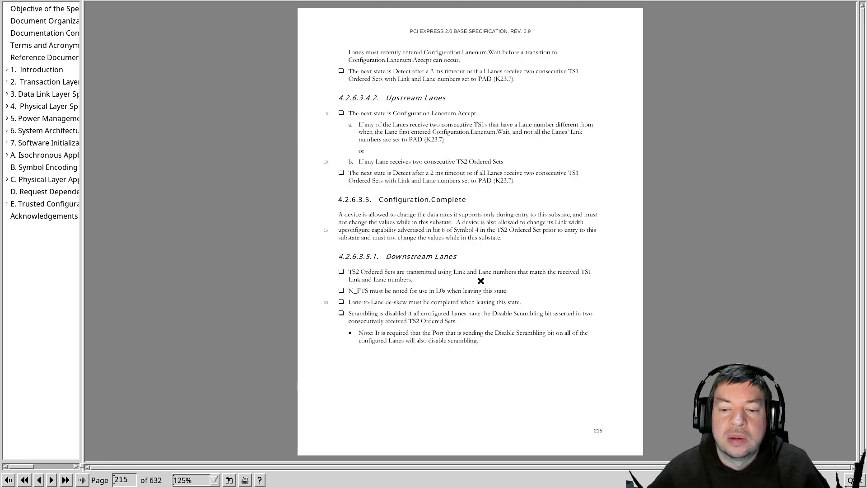
scroll(481, 281, down, 1)
scroll(480, 281, down, 1)
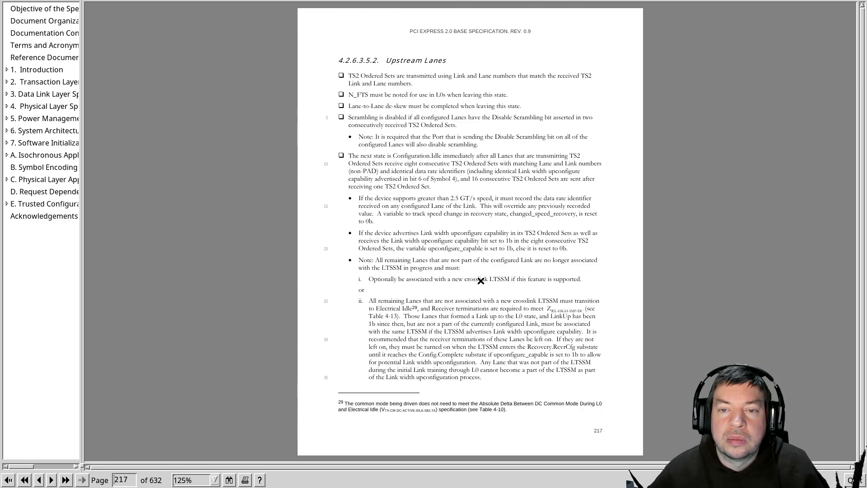
scroll(480, 280, down, 1)
scroll(480, 281, down, 1)
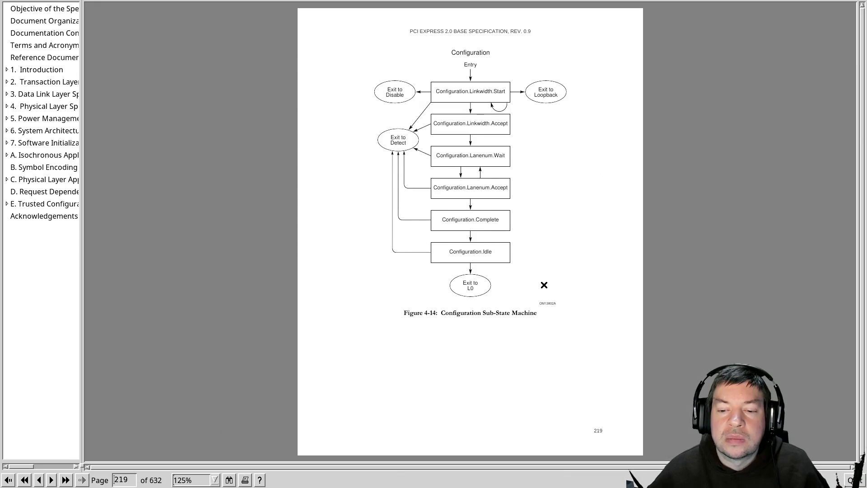
scroll(544, 285, down, 1)
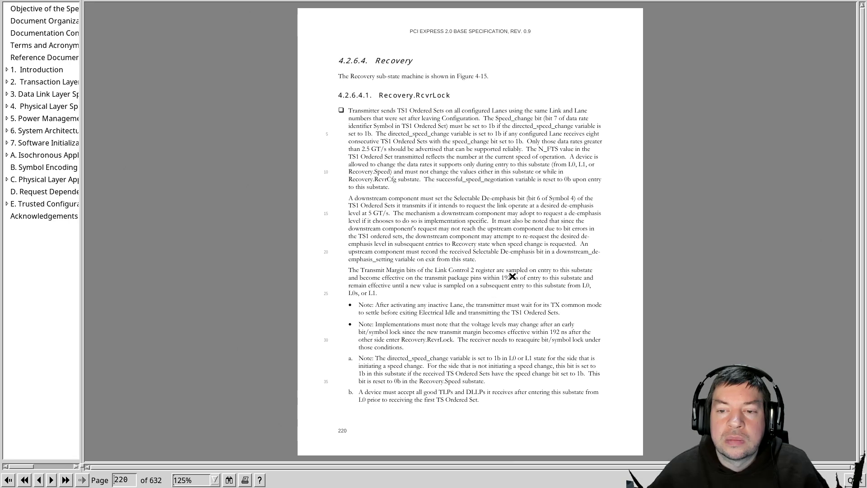
scroll(513, 276, down, 1)
scroll(505, 278, down, 1)
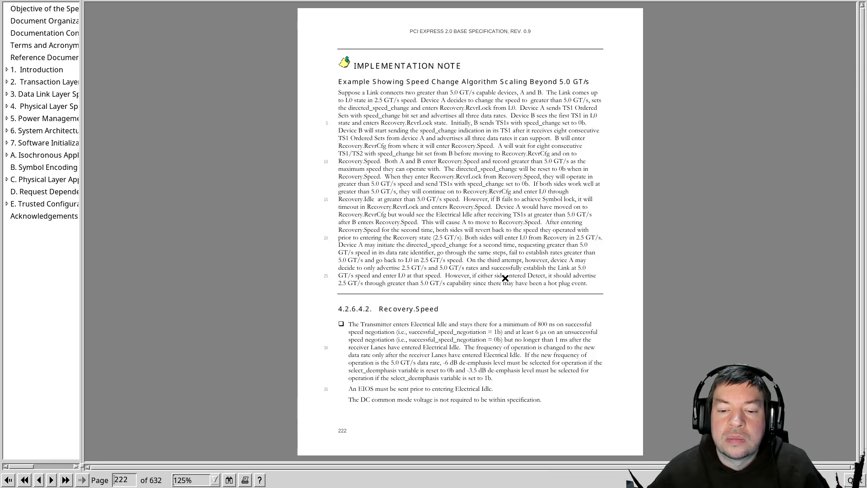
scroll(504, 278, down, 1)
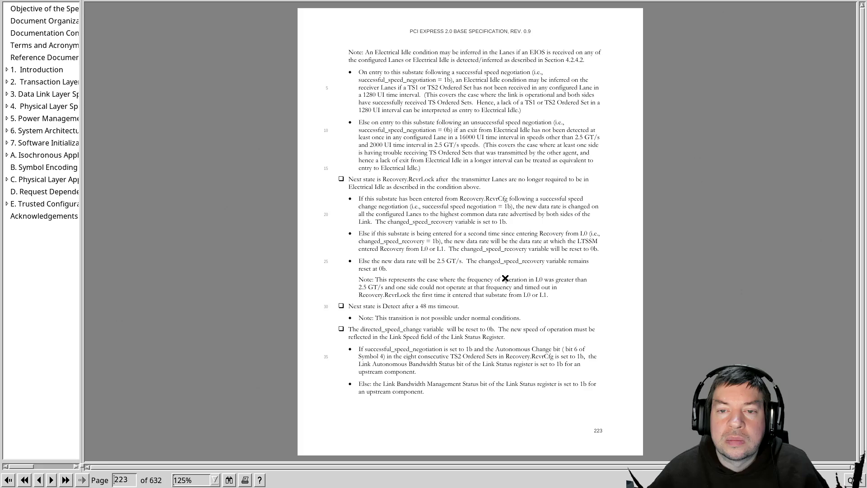
scroll(505, 278, down, 1)
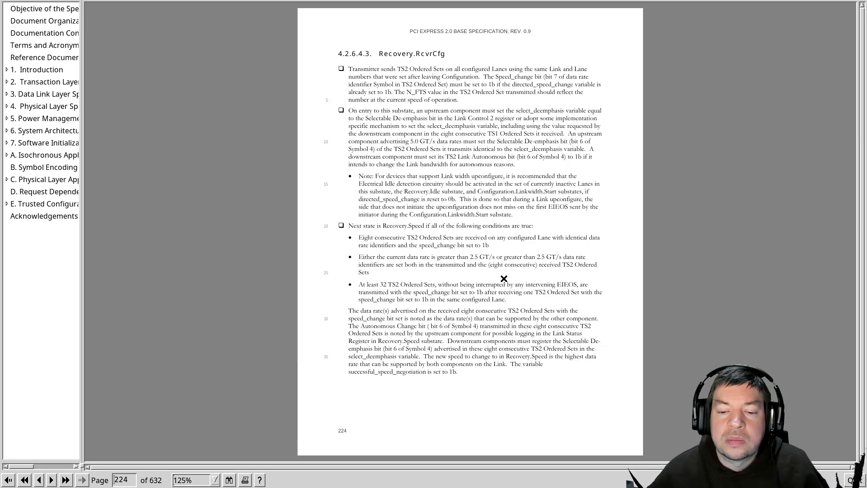
scroll(504, 277, down, 1)
scroll(504, 278, down, 1)
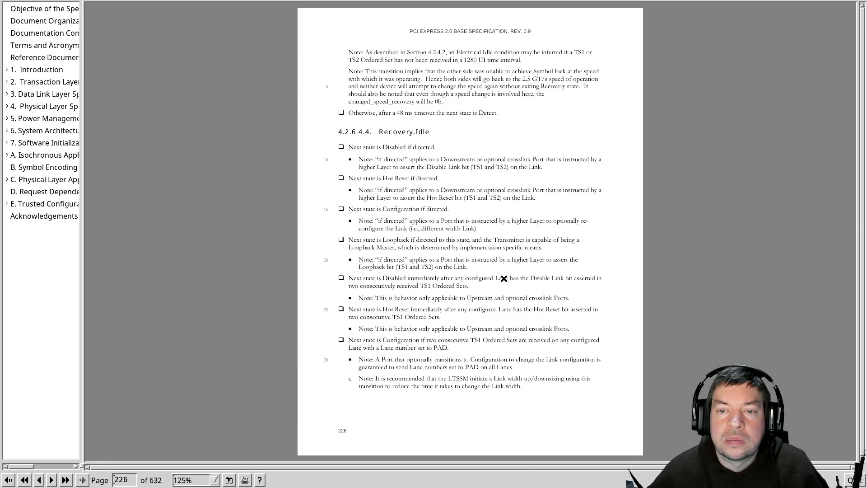
scroll(504, 277, down, 1)
scroll(504, 278, down, 1)
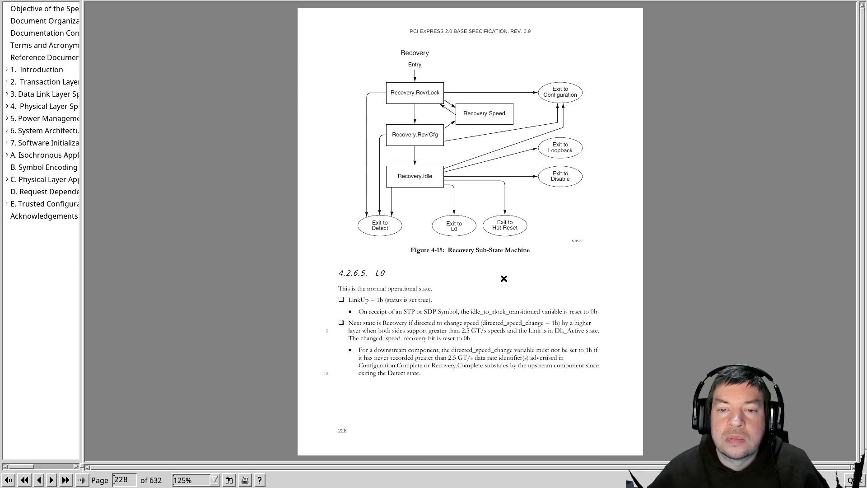
scroll(504, 278, down, 1)
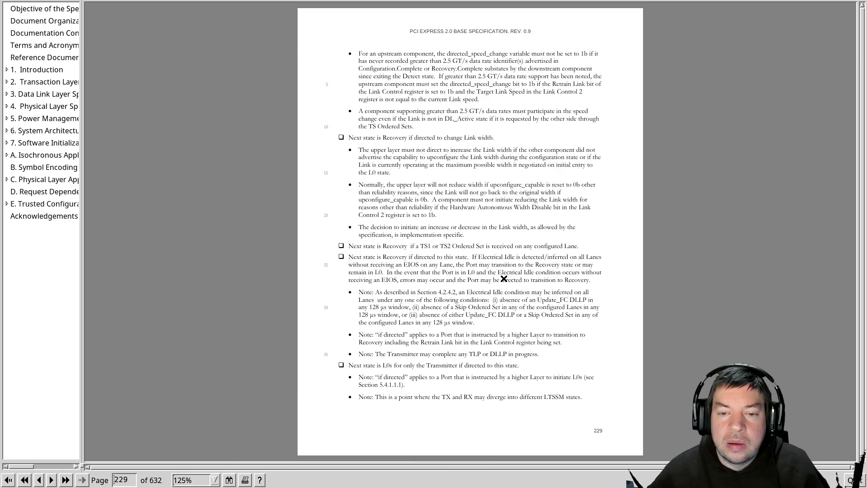
scroll(504, 278, down, 1)
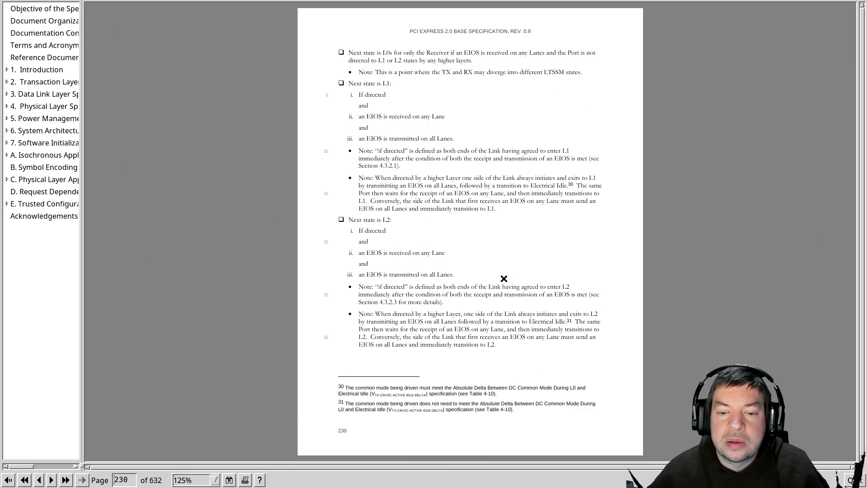
scroll(504, 278, down, 1)
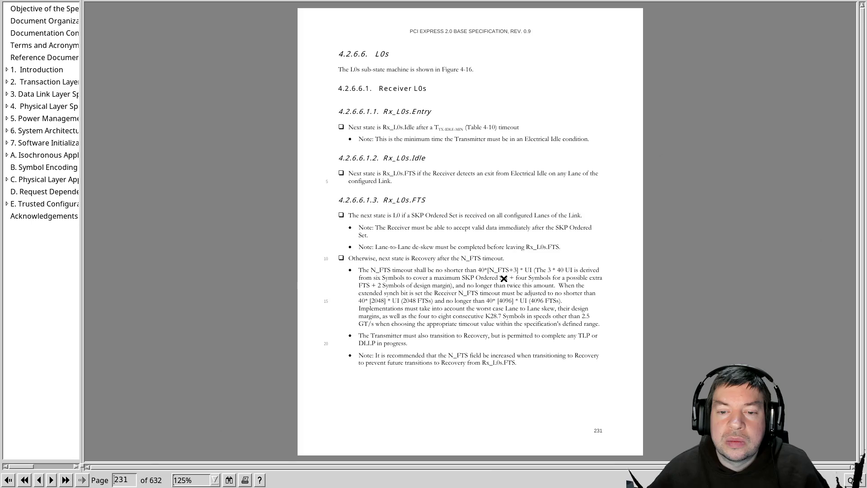
scroll(503, 278, down, 1)
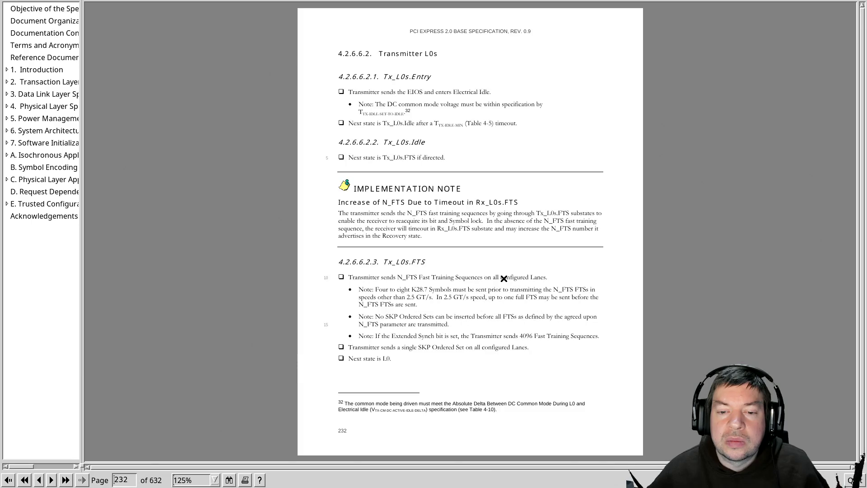
scroll(504, 277, down, 1)
scroll(504, 277, down, 1)
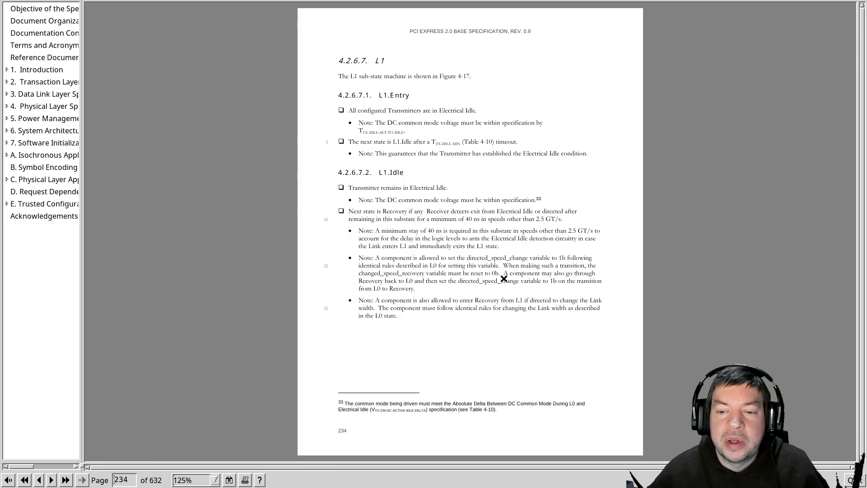
scroll(505, 278, down, 1)
scroll(503, 278, down, 1)
scroll(504, 278, down, 1)
scroll(504, 278, down, 2)
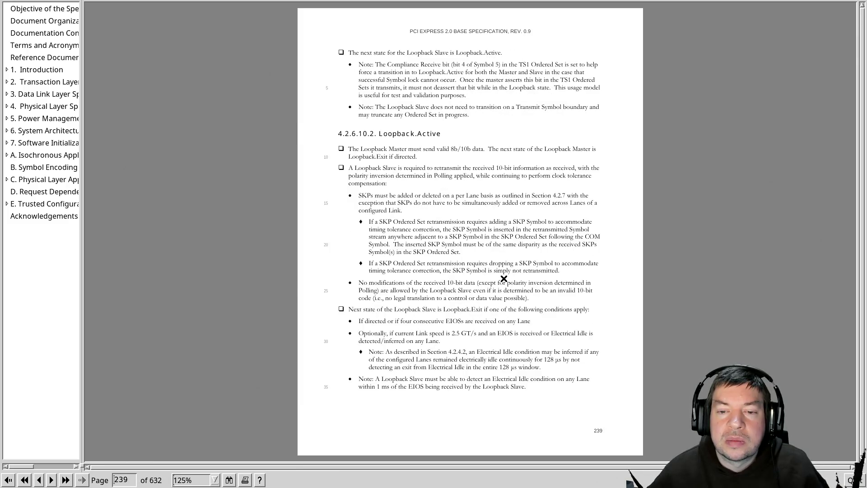
scroll(504, 278, down, 2)
scroll(504, 278, down, 1)
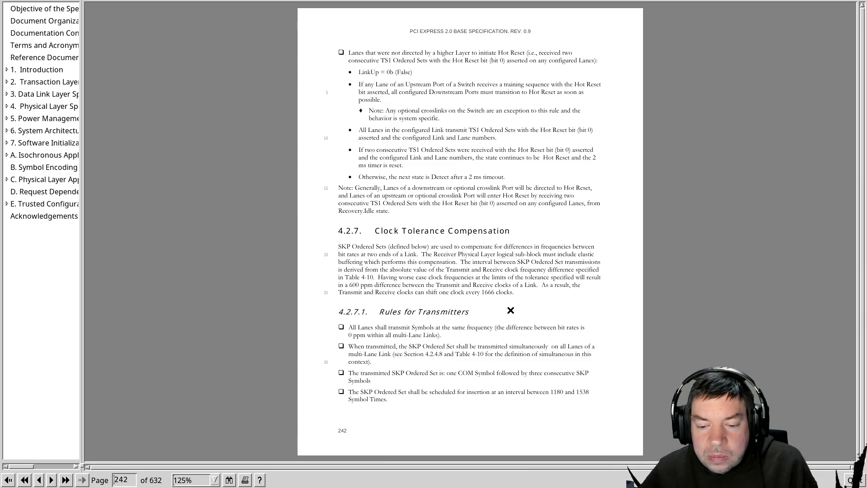
key(Page_Down)
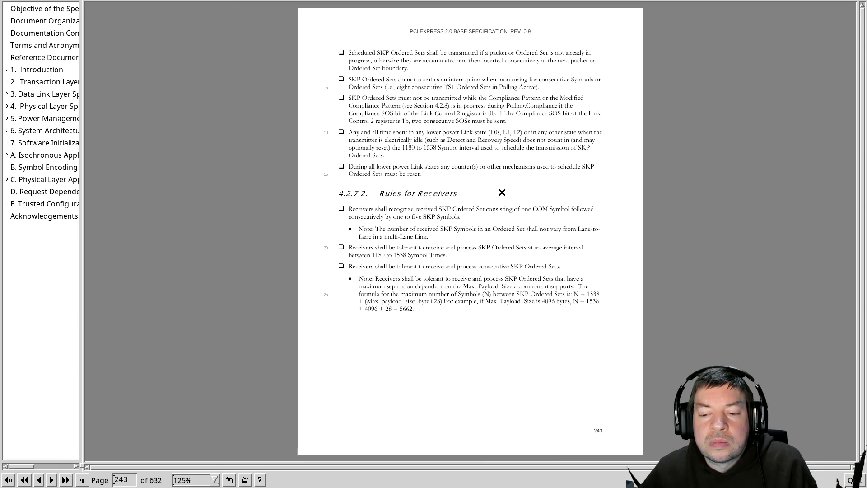
Page past the receiver SKP rules to the Compliance Pattern section on page 244.
key(Page_Down)
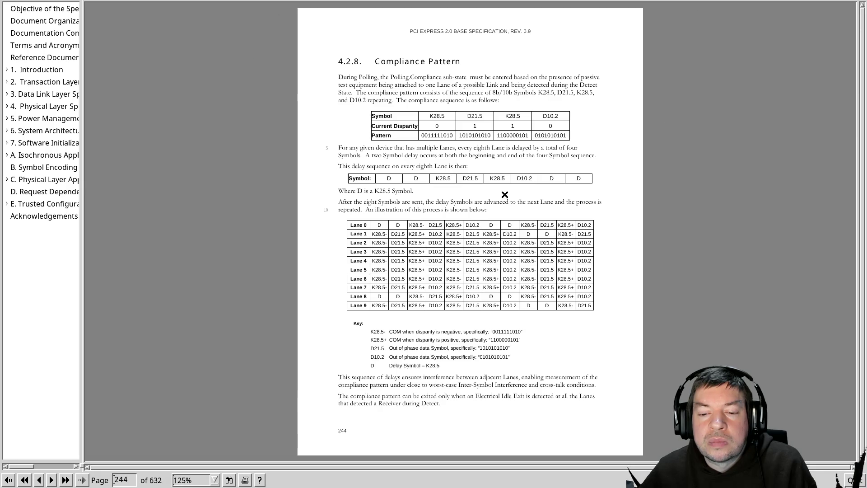
Read the Modified Compliance Pattern page, glance at the terminal, and return to the spec.
key(Page_Down)
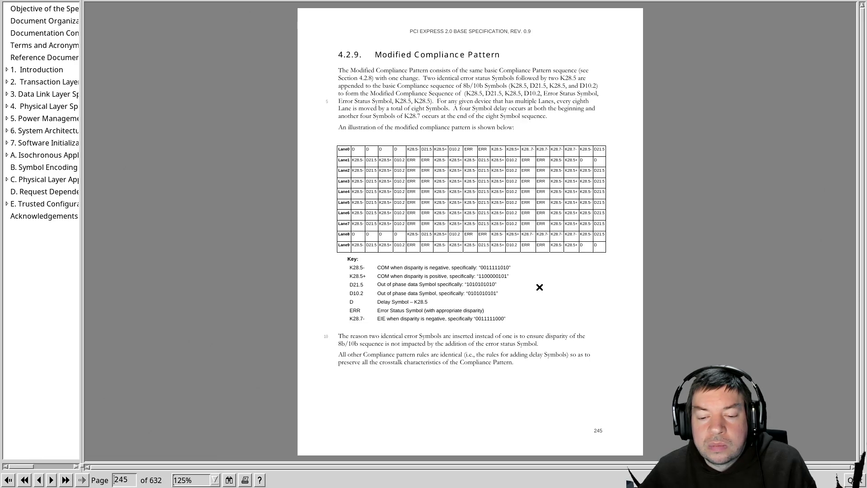
scroll(539, 287, down, 2)
scroll(539, 287, up, 1)
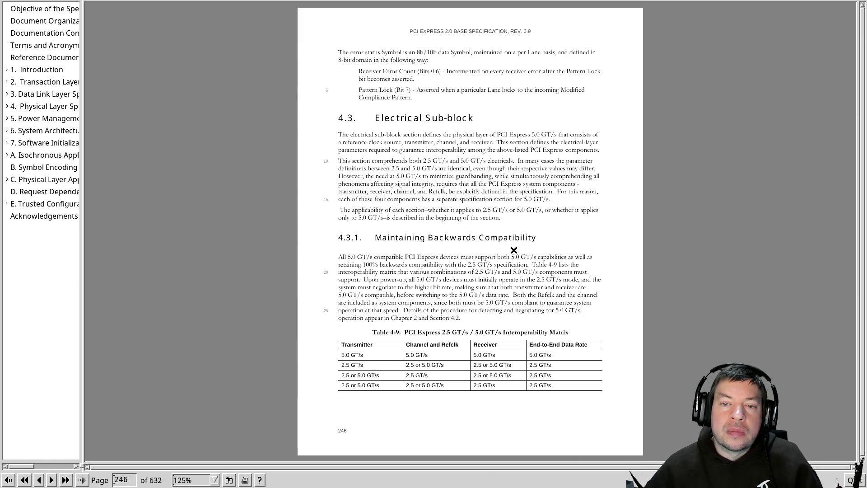
key(alt+Tab)
key(alt+Tab)
key(alt+Tab)
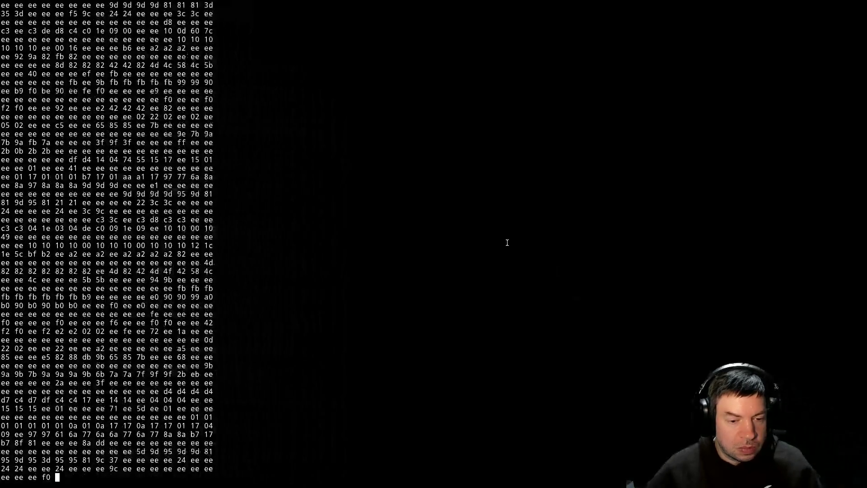
key(alt+Tab)
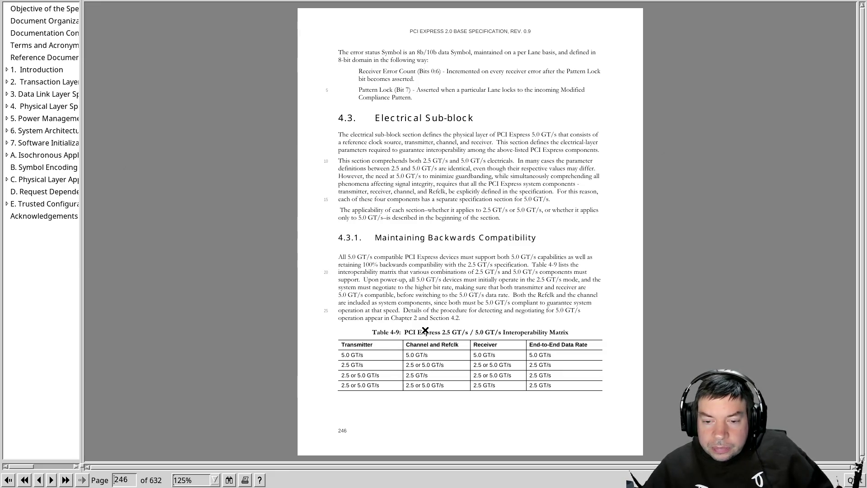
Page on from the Electrical Sub-block to the Component Interfaces page 247.
key(Page_Down)
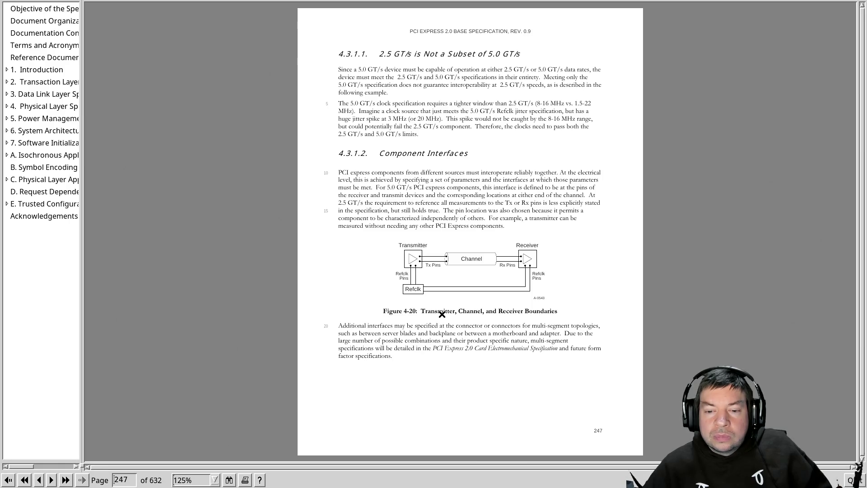
Page forward to the Jitter Budgeting and Measurement section on page 248.
key(Page_Down)
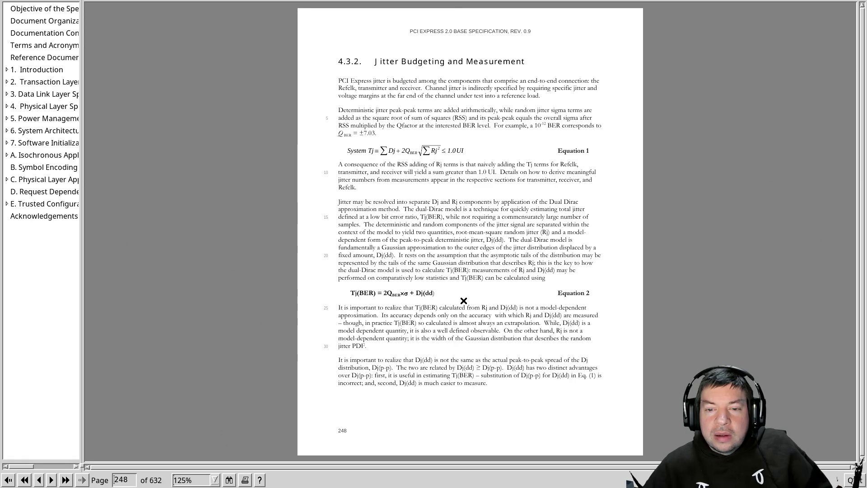
scroll(463, 300, down, 1)
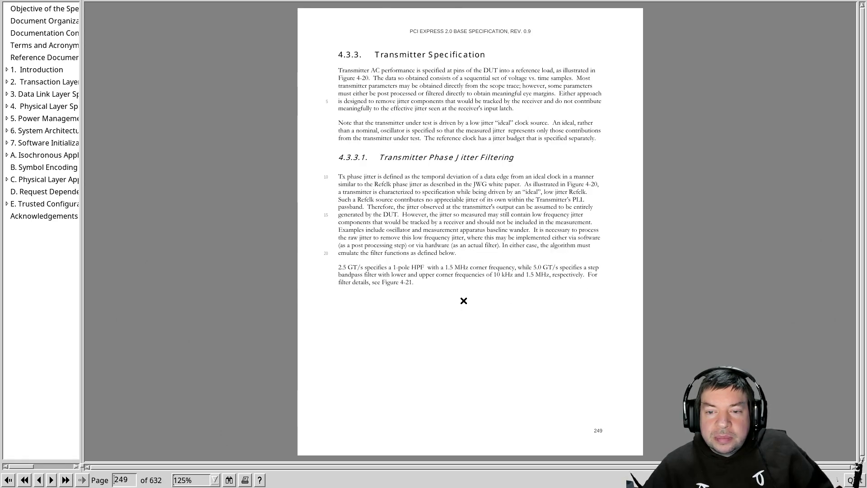
scroll(462, 287, down, 1)
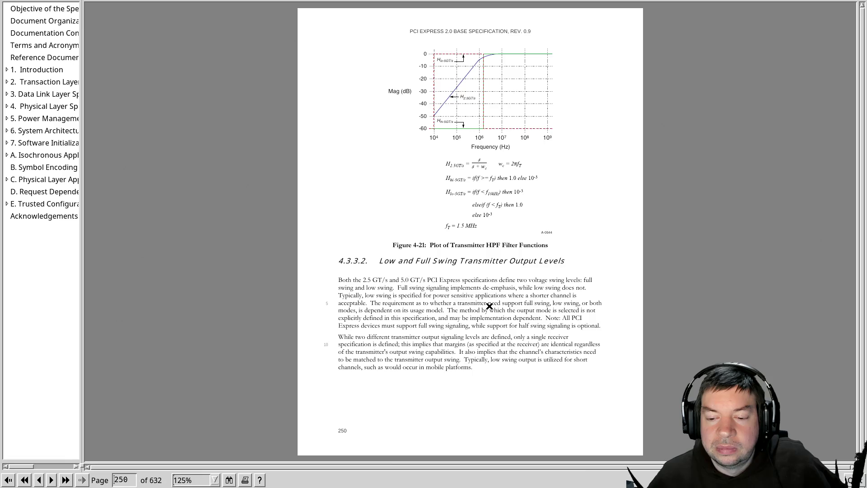
scroll(488, 306, down, 1)
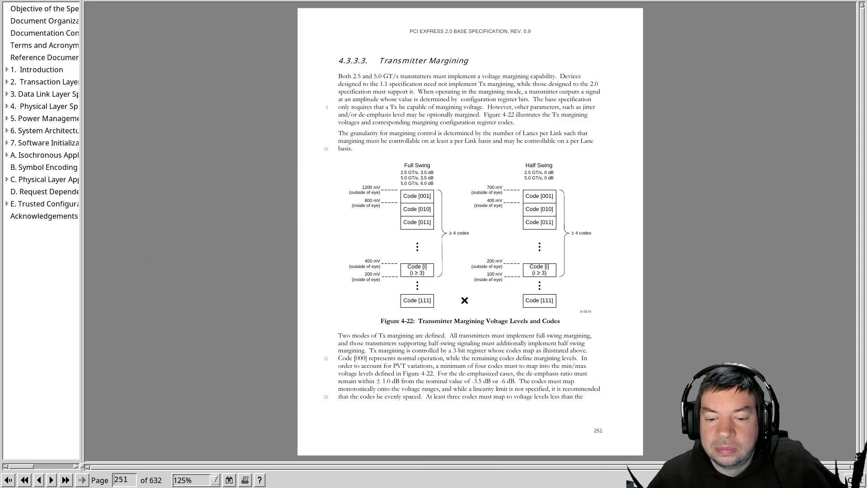
Page through the Transmitter Specification table to the electrical idle and AC coupling parameters.
key(Page_Down)
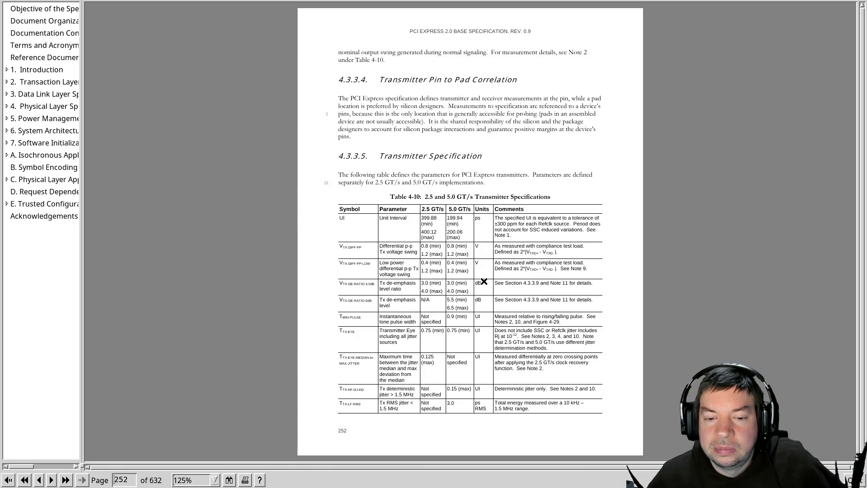
key(Page_Down)
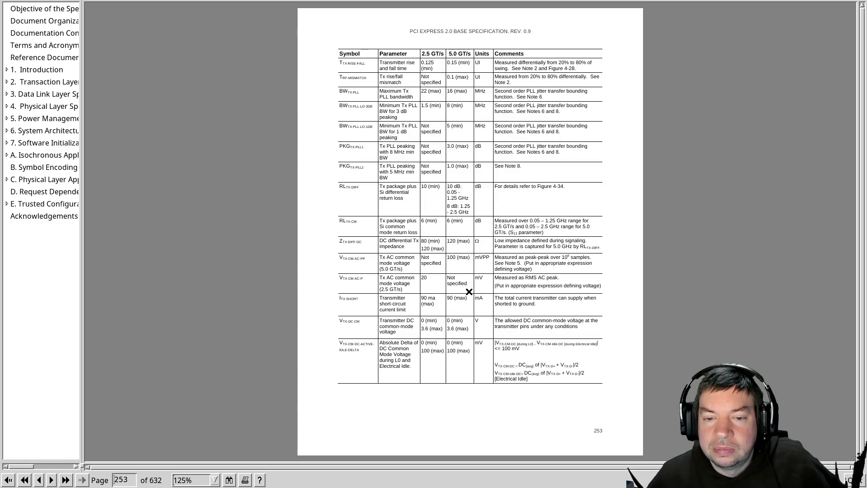
key(Page_Down)
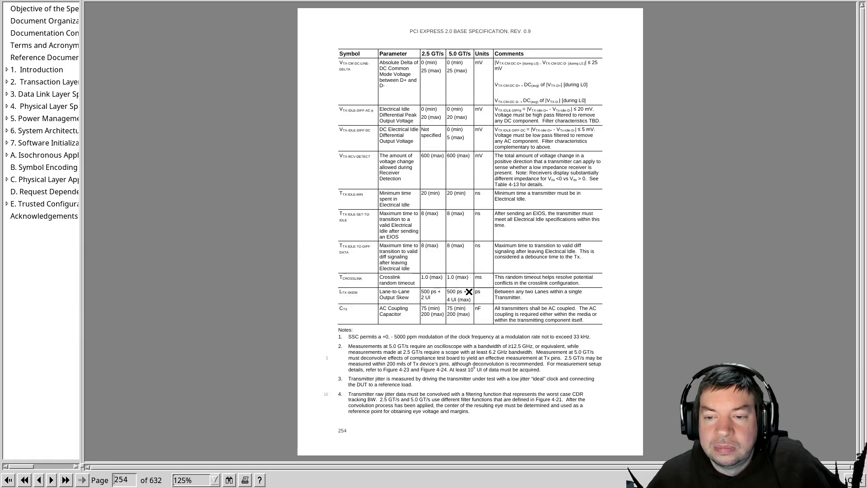
key(Page_Down)
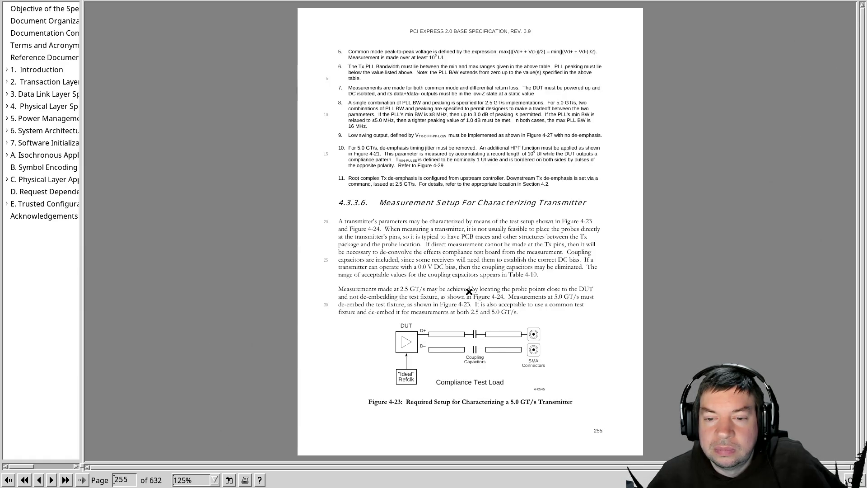
Recheck the previous page, then page through Voltage Level Definitions to Transmitter Parameters Details.
key(Page_Up)
key(Page_Down)
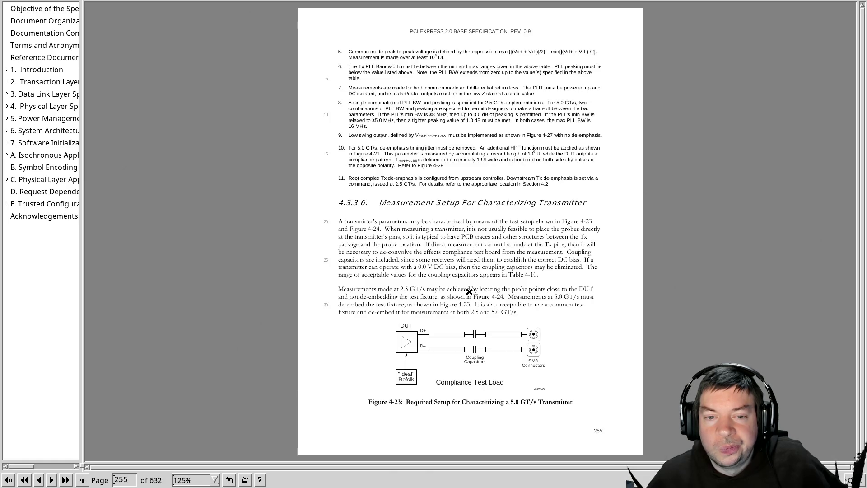
key(Page_Down)
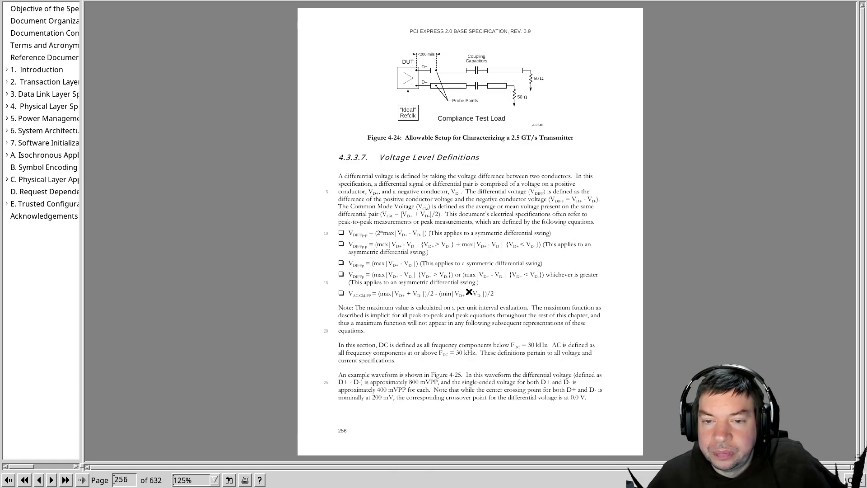
key(Page_Down)
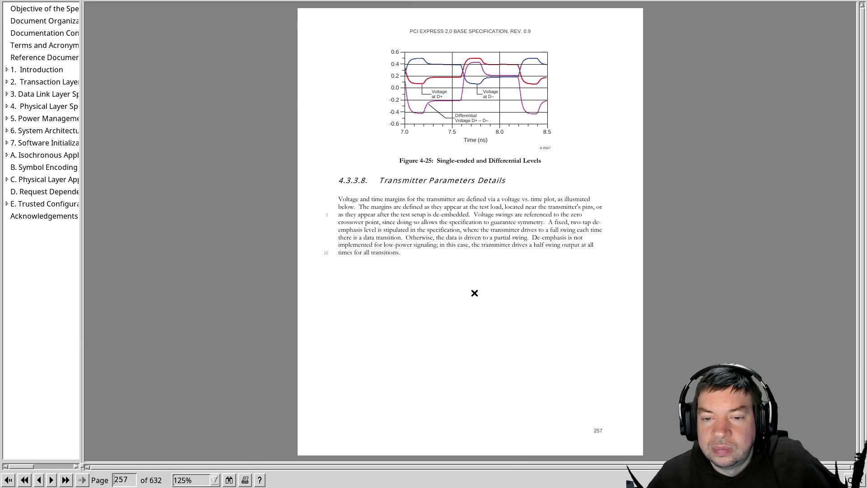
scroll(474, 292, down, 1)
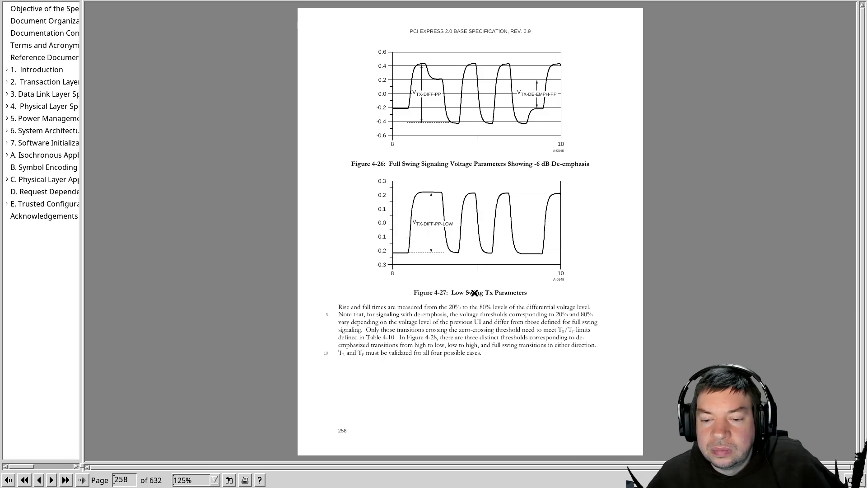
scroll(474, 292, down, 1)
scroll(474, 293, down, 1)
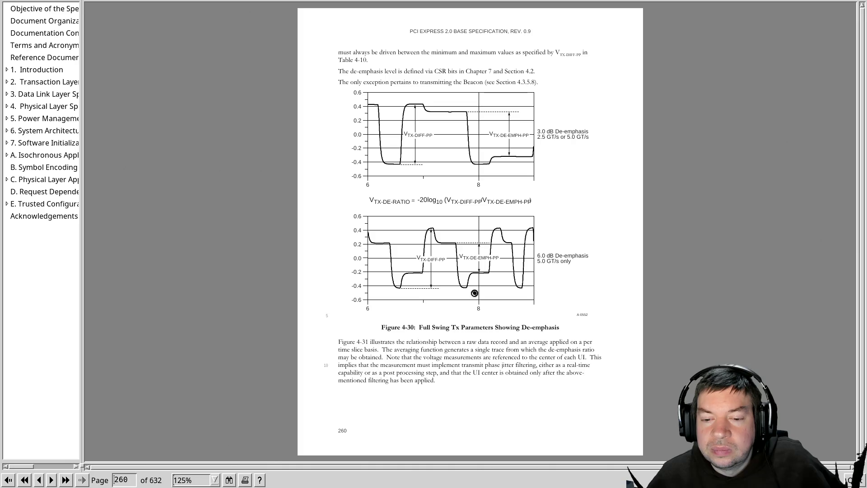
scroll(475, 293, down, 1)
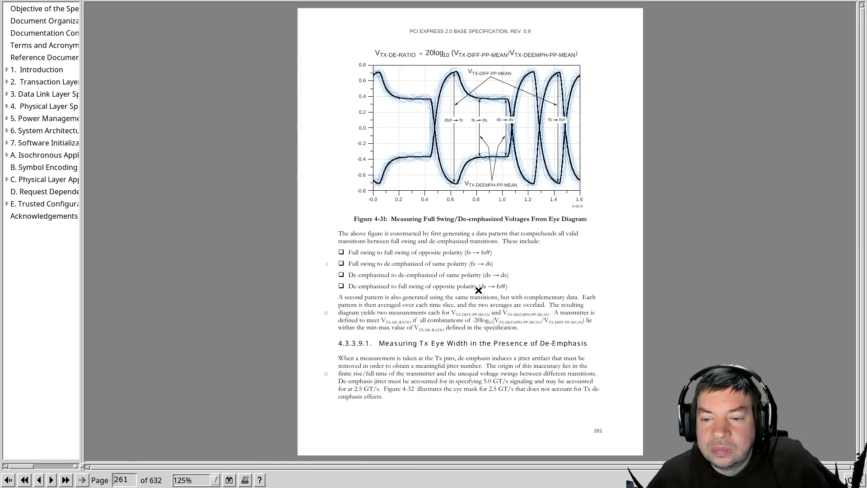
scroll(478, 290, down, 1)
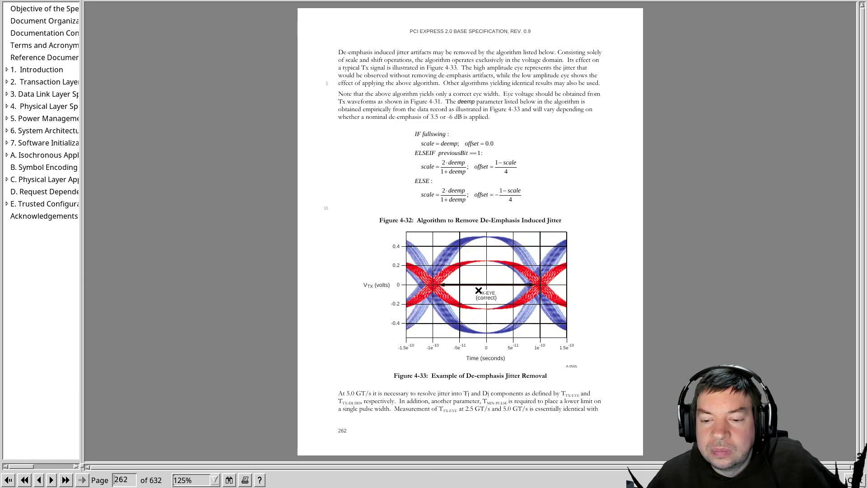
scroll(478, 290, down, 1)
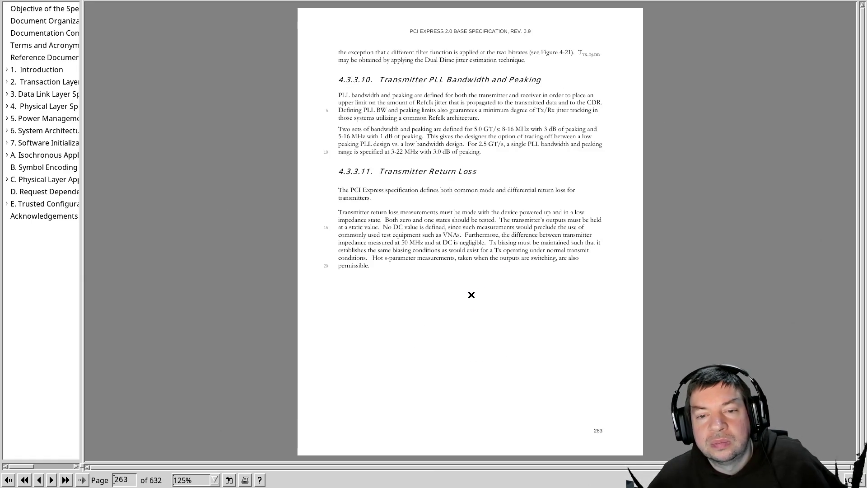
scroll(472, 295, down, 1)
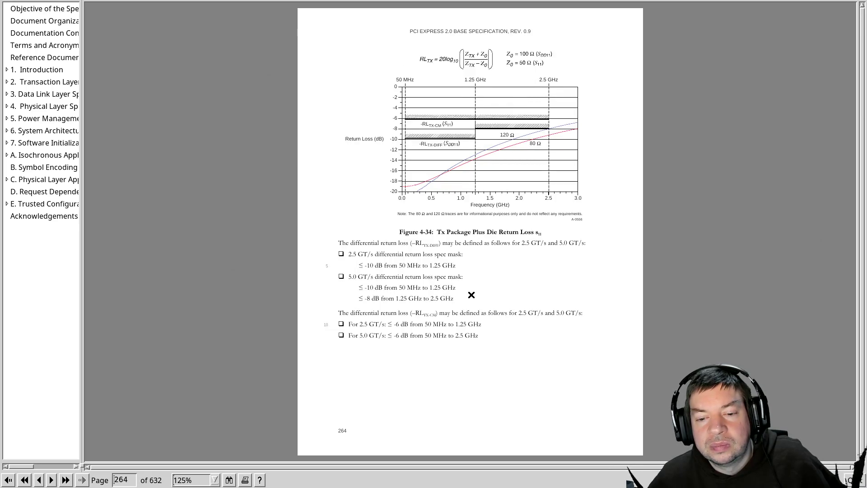
scroll(471, 294, down, 1)
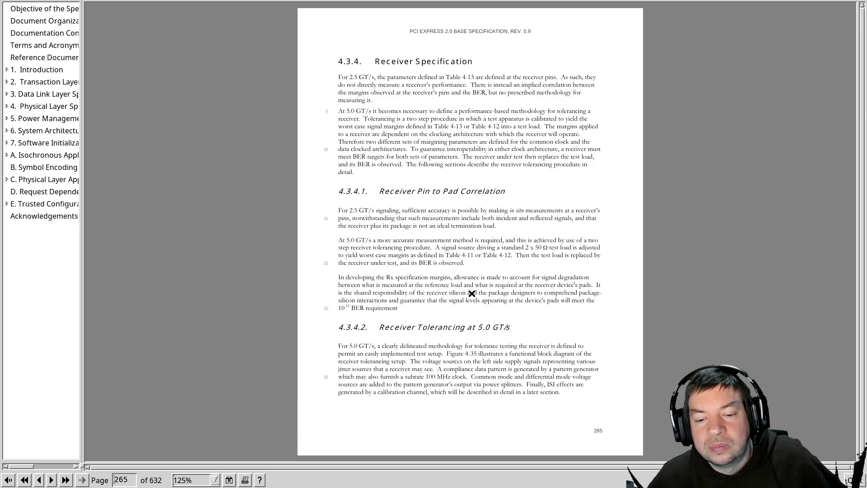
scroll(471, 293, down, 1)
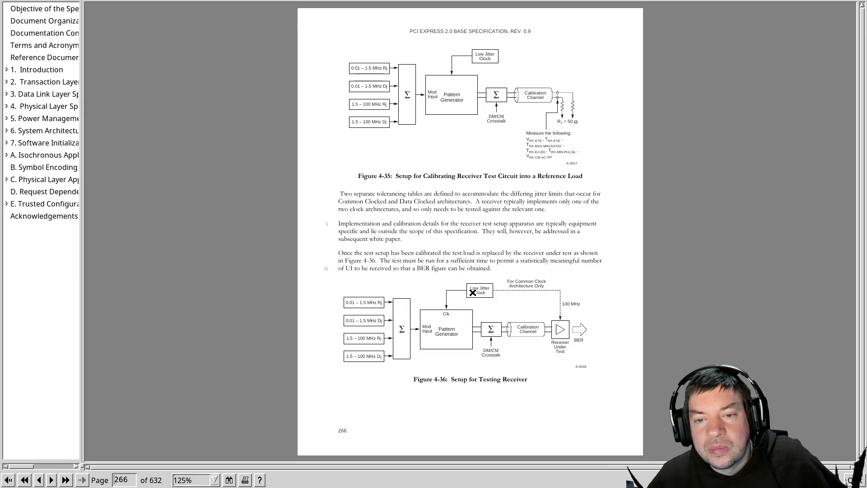
scroll(471, 293, down, 1)
scroll(473, 291, down, 1)
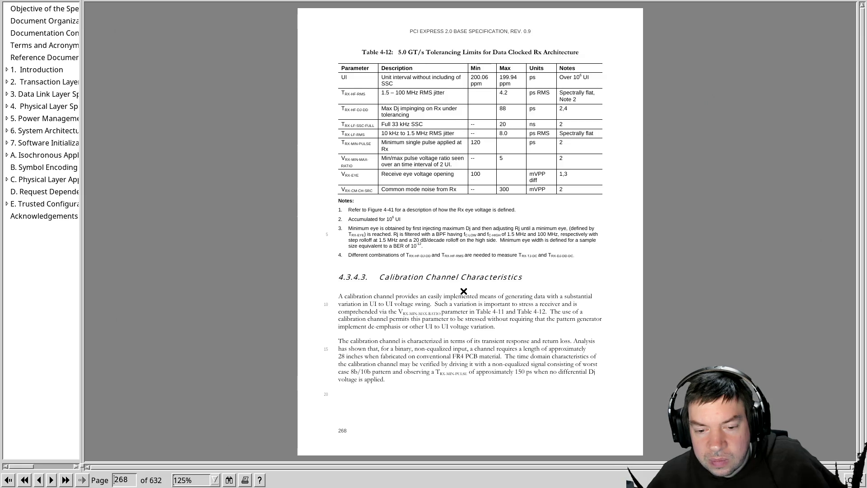
Page through calibration channel, Receiver Specifications and Exit From Idle to the DC specifications.
key(Page_Down)
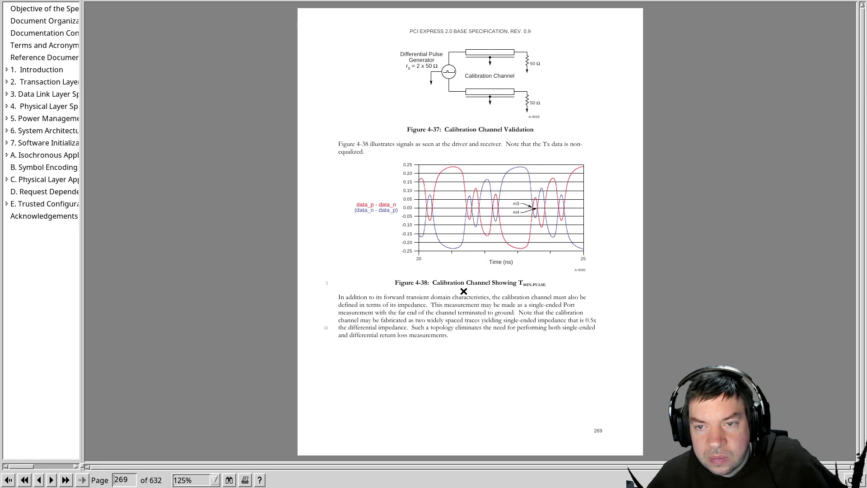
key(Page_Down)
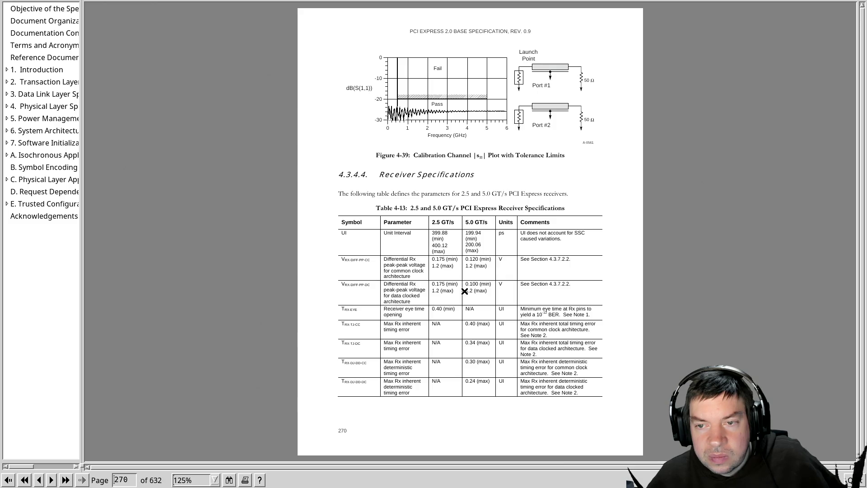
key(Page_Down)
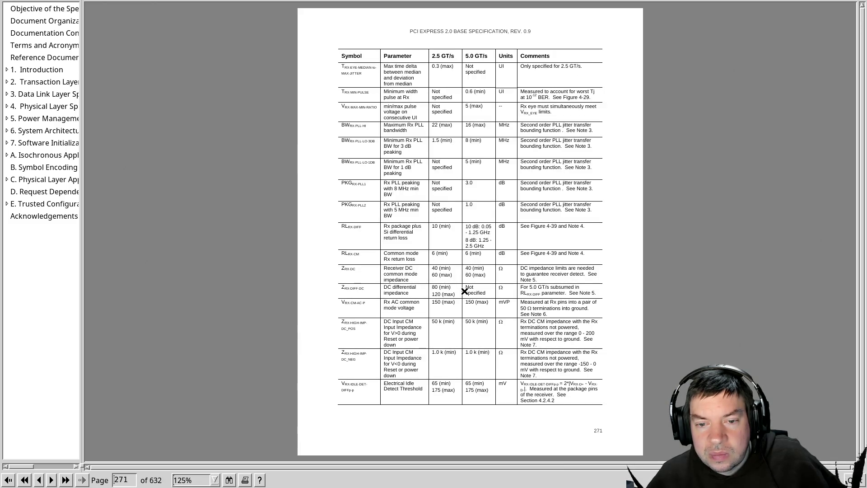
key(Page_Down)
key(Page_Down)
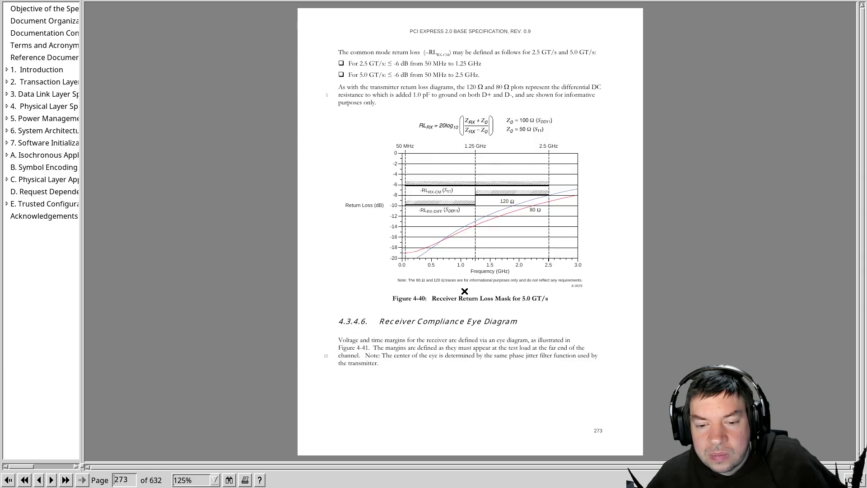
key(Page_Down)
key(Page_Down)
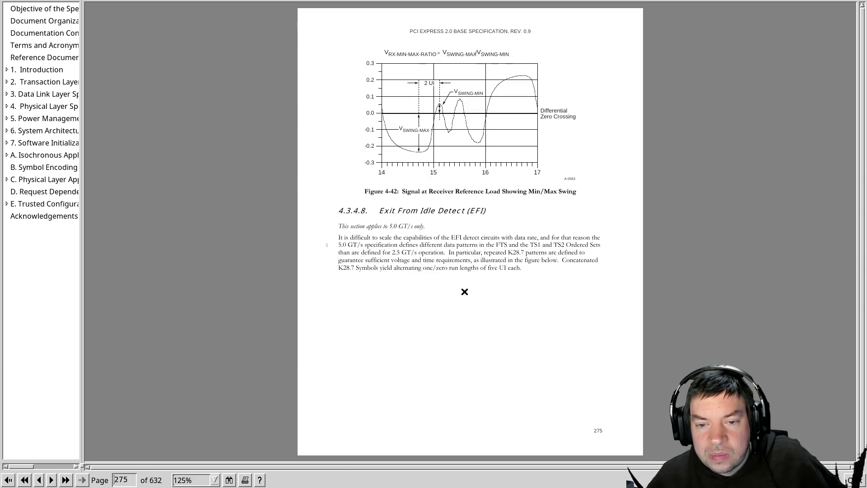
key(Page_Down)
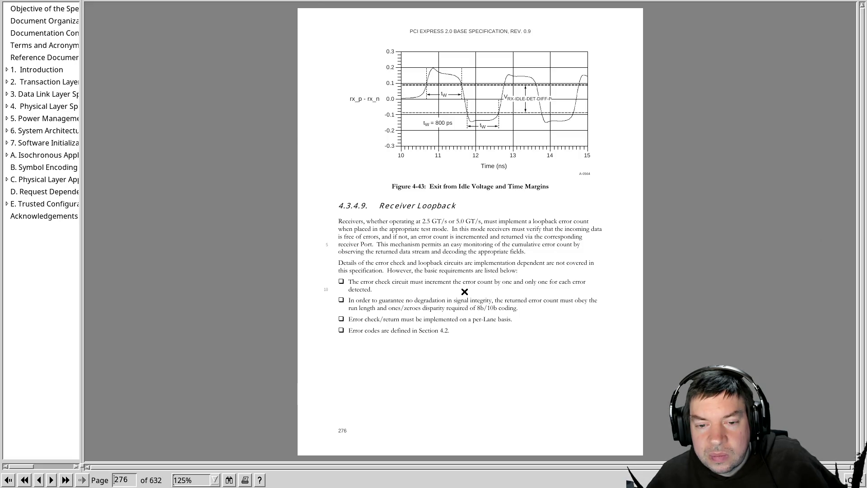
key(Page_Down)
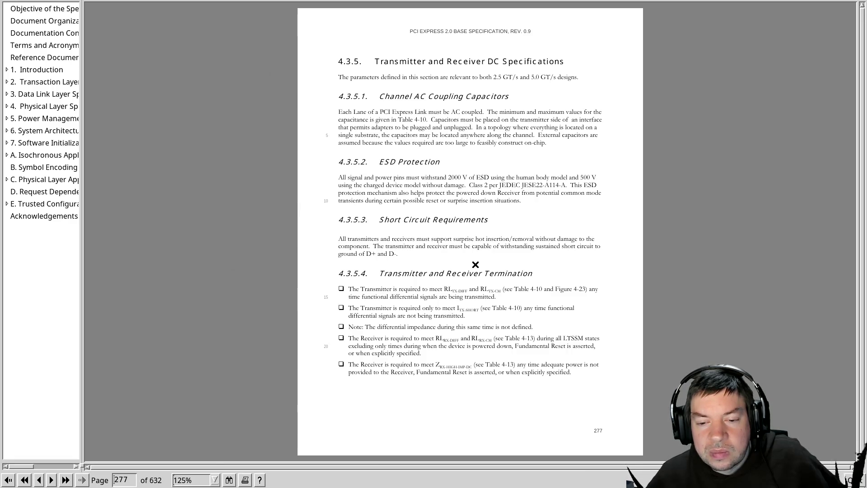
Advance one page to the Electrical Idle and Receiver Detection material.
key(Page_Down)
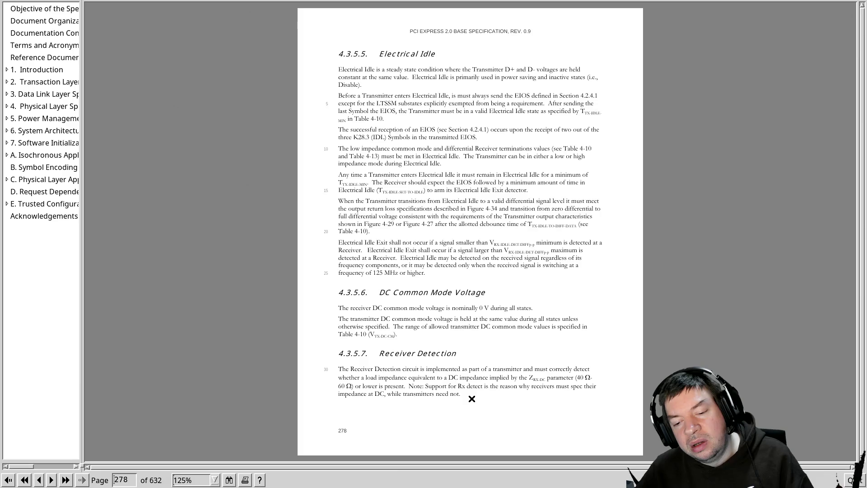
scroll(471, 398, down, 1)
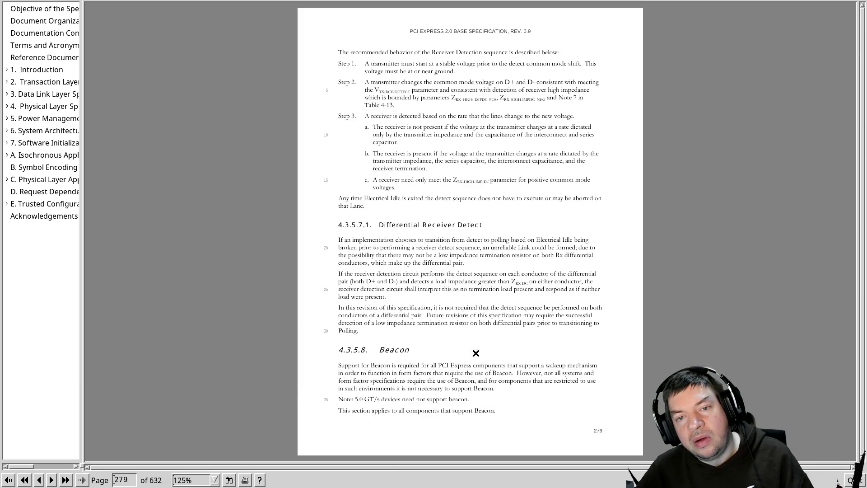
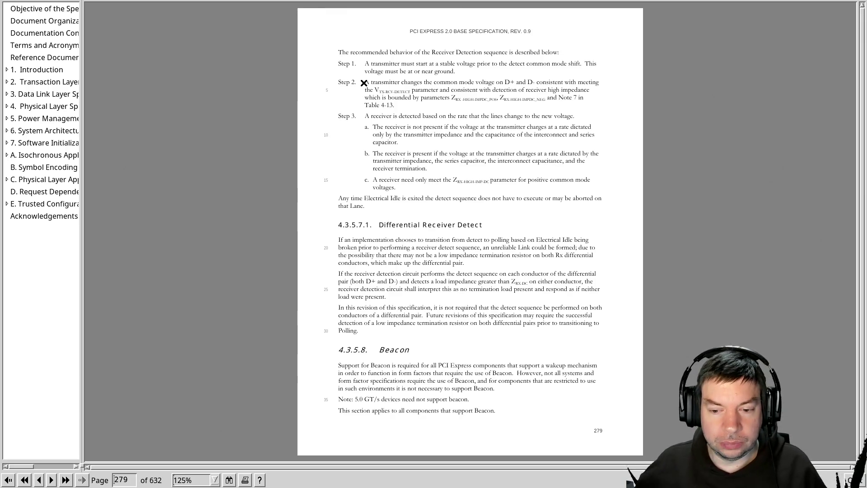
Read forward through the beacon requirements, channel specification and worst-case Tx corner pages.
key(Page_Down)
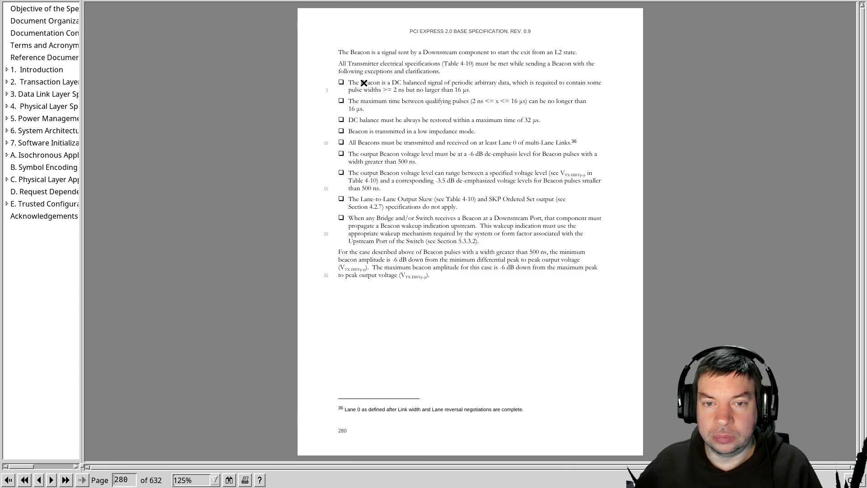
key(Page_Down)
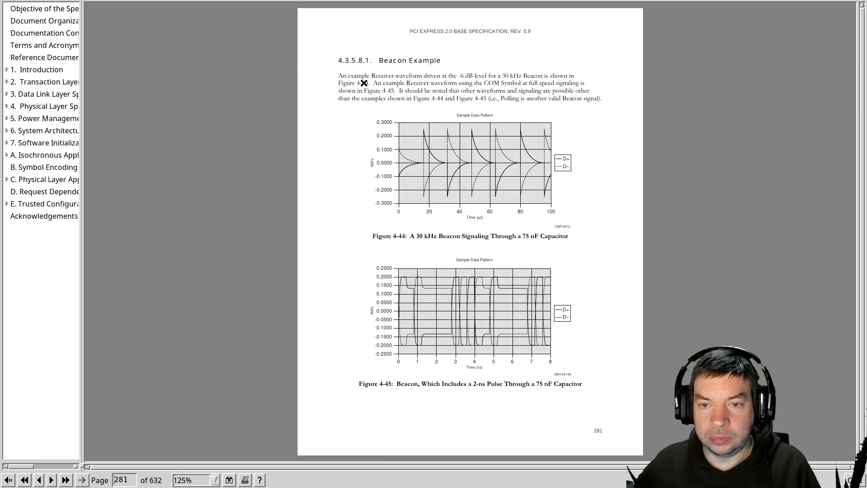
key(Page_Down)
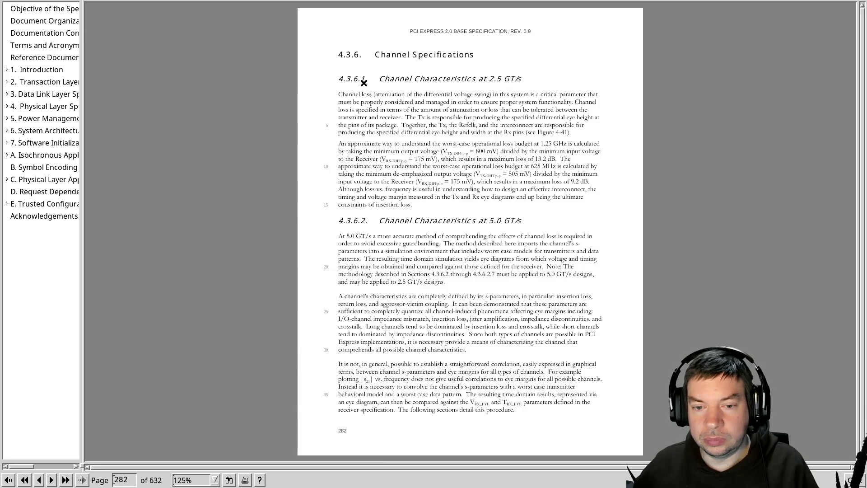
key(Page_Down)
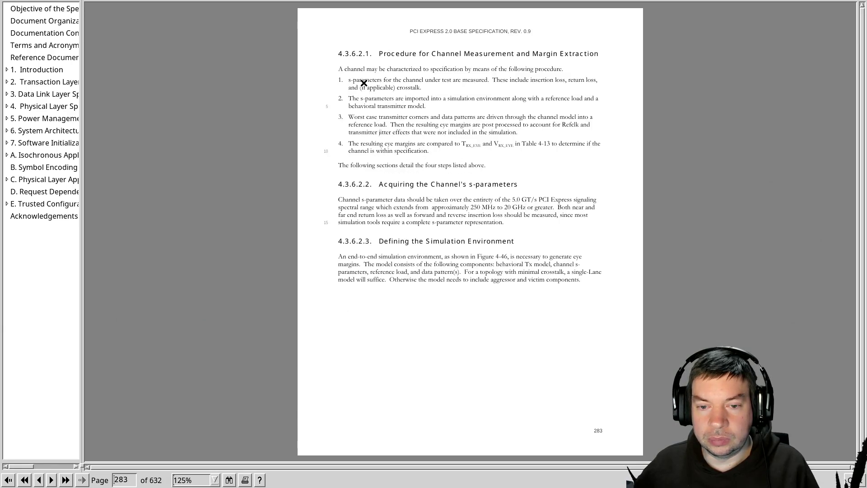
key(Page_Down)
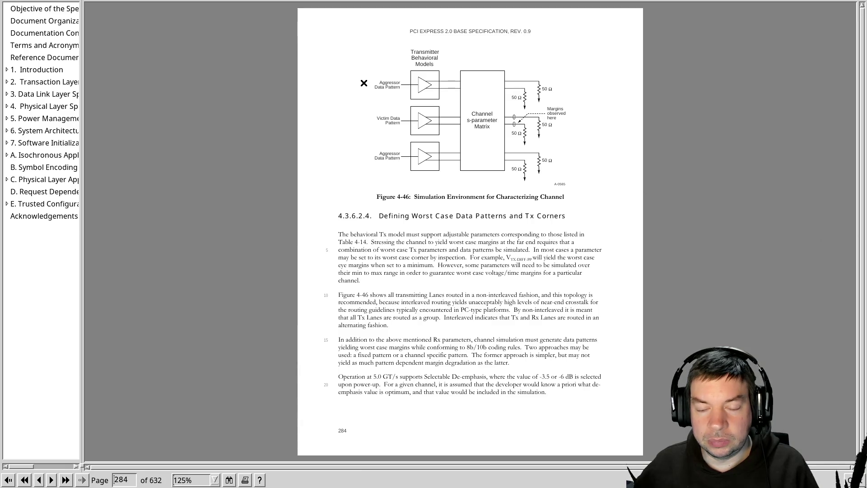
key(Page_Down)
key(Page_Down)
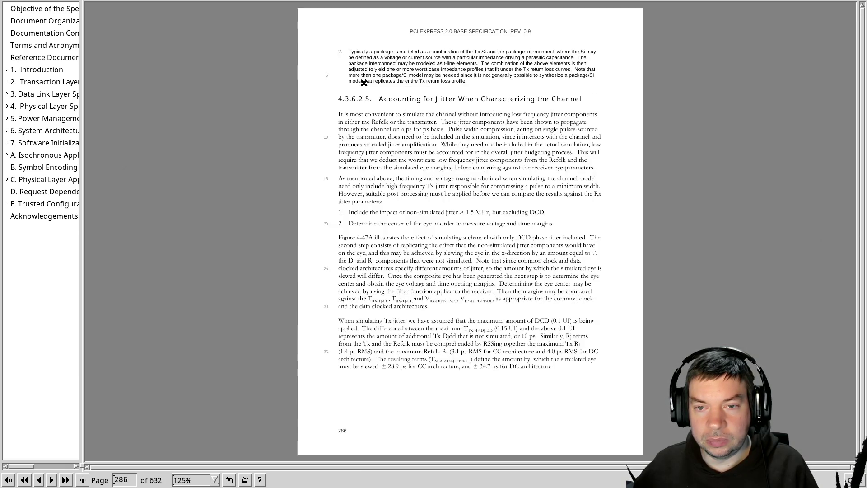
Revisit the Tx corners and jitter pages, then jump back to page 266's receiver test setup figures.
key(Page_Up)
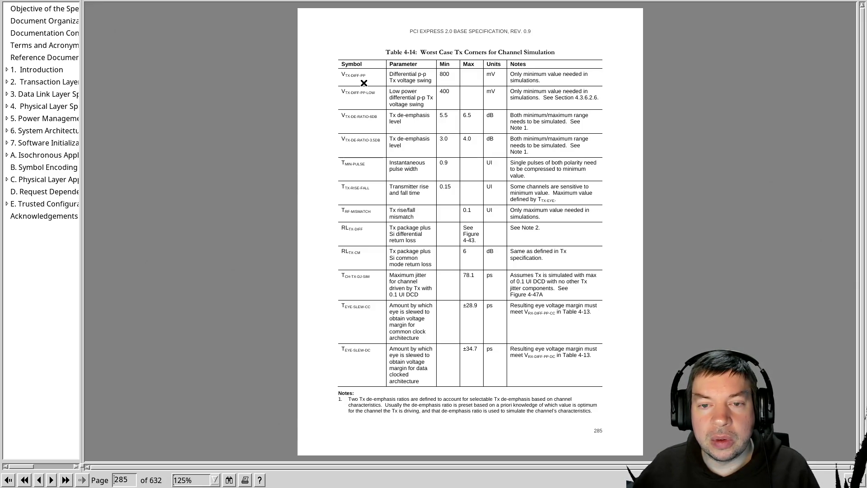
key(Page_Down)
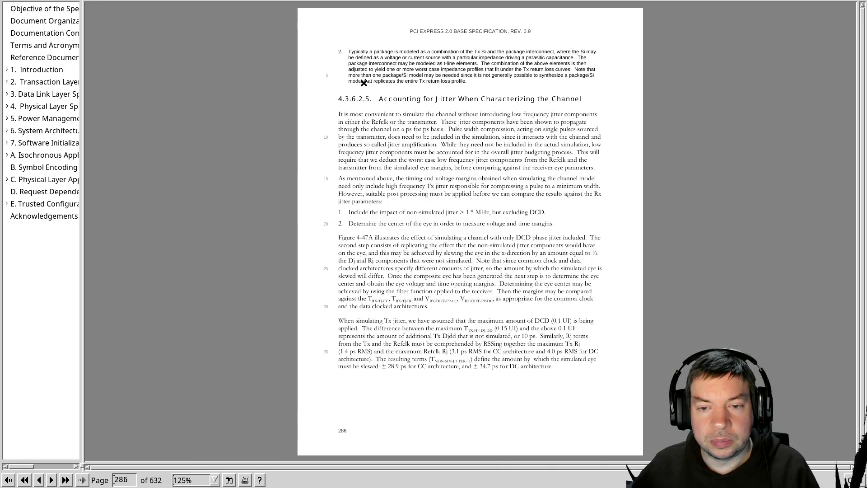
key(Page_Down)
key(alt+Left)
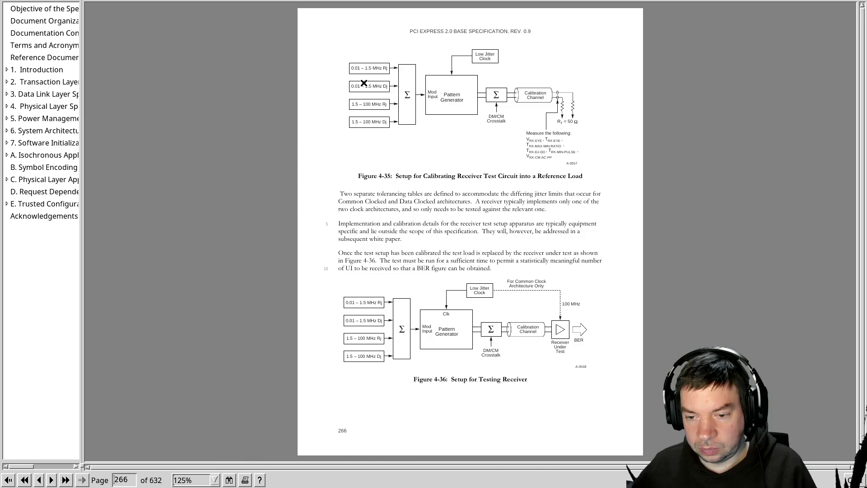
Page back through the transmitter PLL, rise/fall time and voltage parameter pages to the Tx specification table.
key(Page_Up)
key(Page_Up)
key(Page_Up)
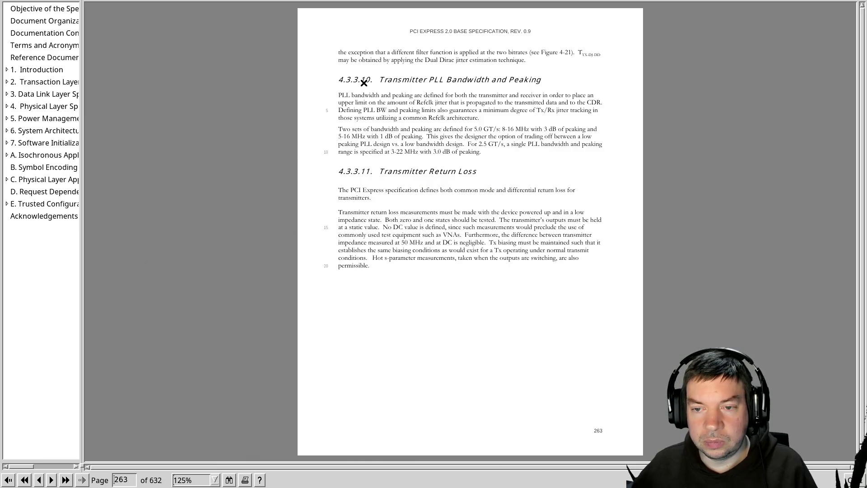
key(Page_Up)
key(Page_Up)
key(Page_Up)
key(Page_Up)
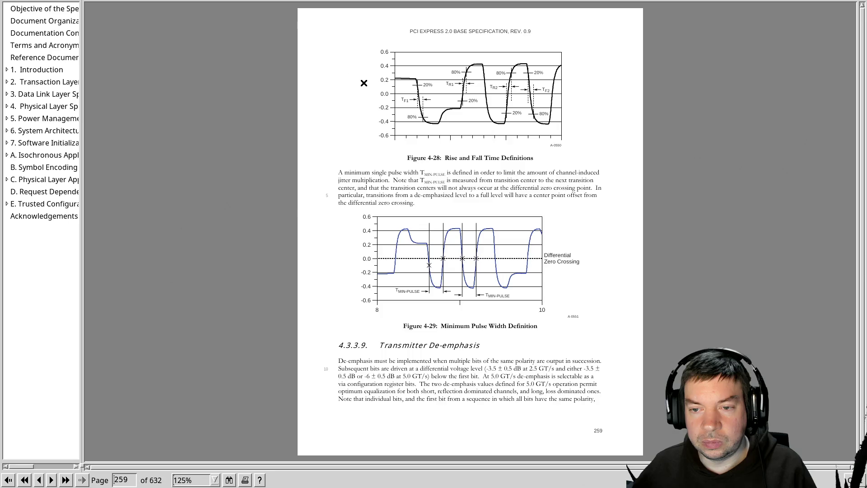
key(Page_Up)
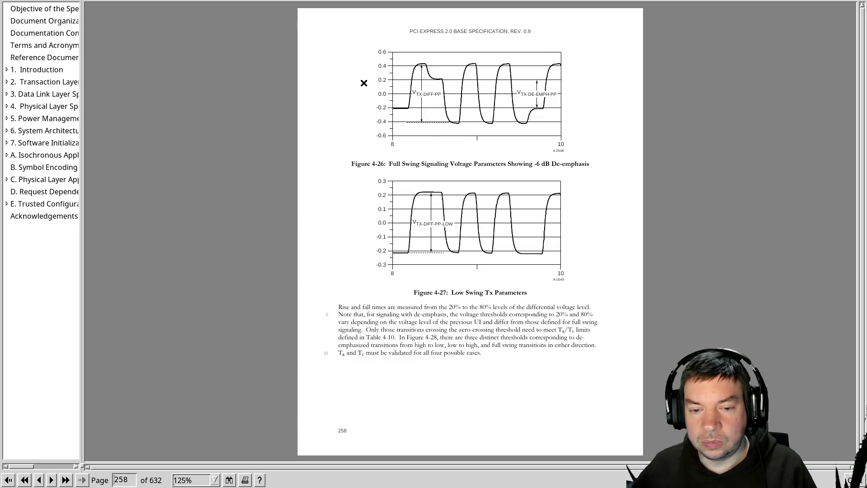
key(Page_Down)
key(Page_Up)
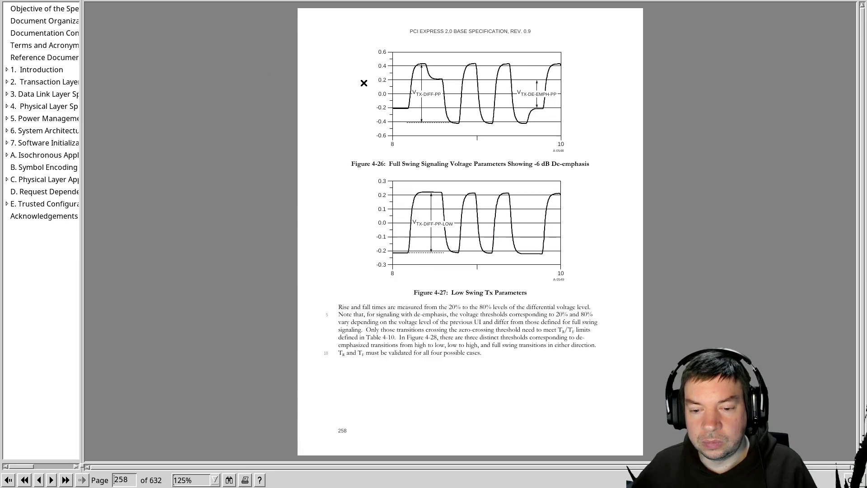
key(Page_Up)
key(Page_Up)
key(Page_Up)
key(Page_Up)
key(Page_Up)
key(Page_Up)
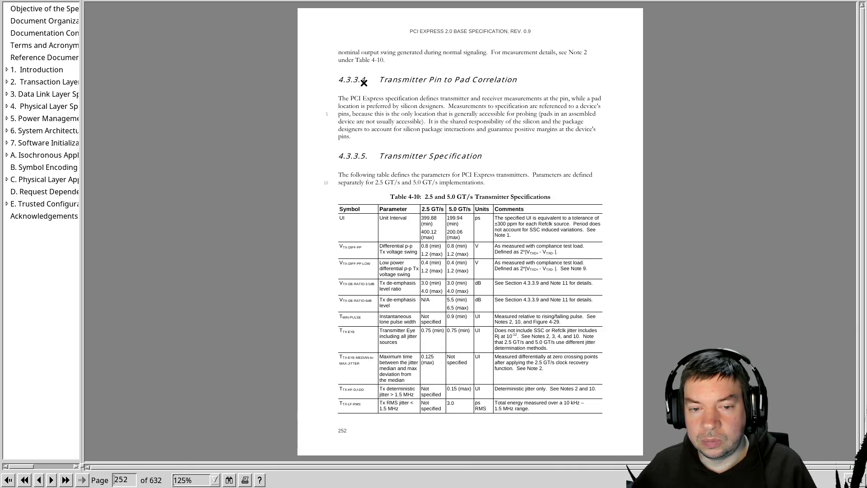
key(Page_Up)
Continue back past transmitter margining and the electrical sub-block intro to the compliance pattern pages.
key(Page_Down)
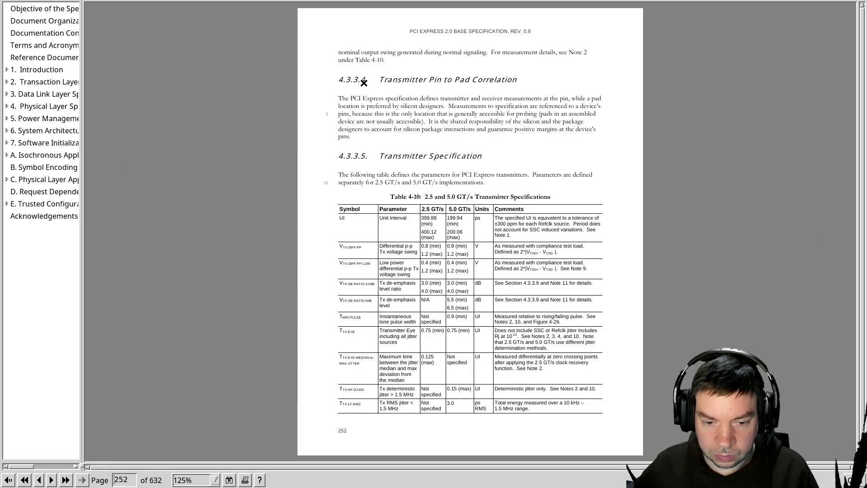
key(Page_Up)
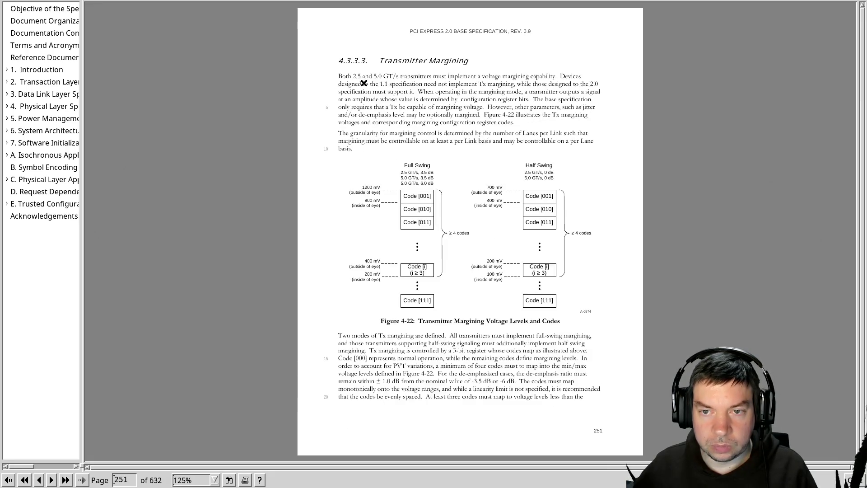
key(Page_Up)
key(Page_Up)
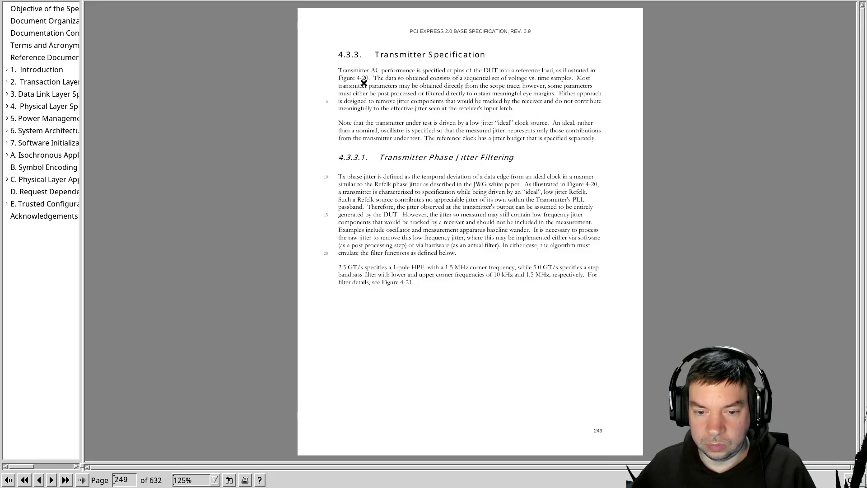
key(Page_Up)
key(Page_Up)
key(Page_Up)
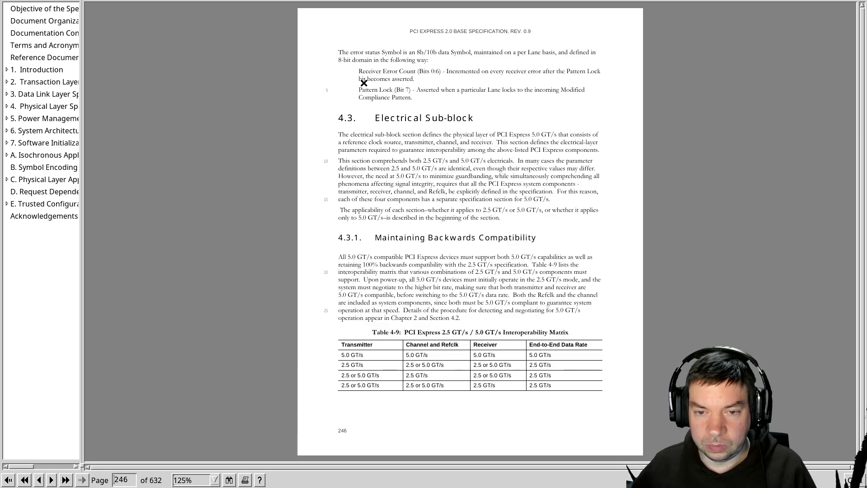
key(Page_Up)
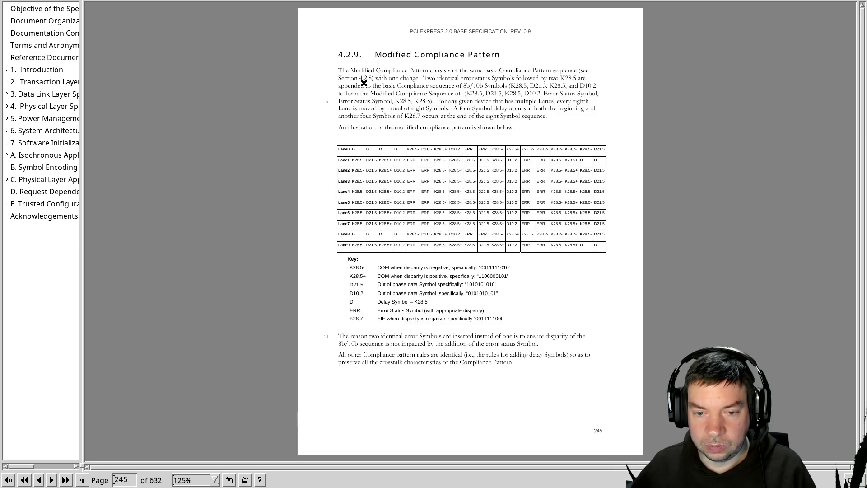
key(Page_Up)
key(Page_Up)
key(Page_Up)
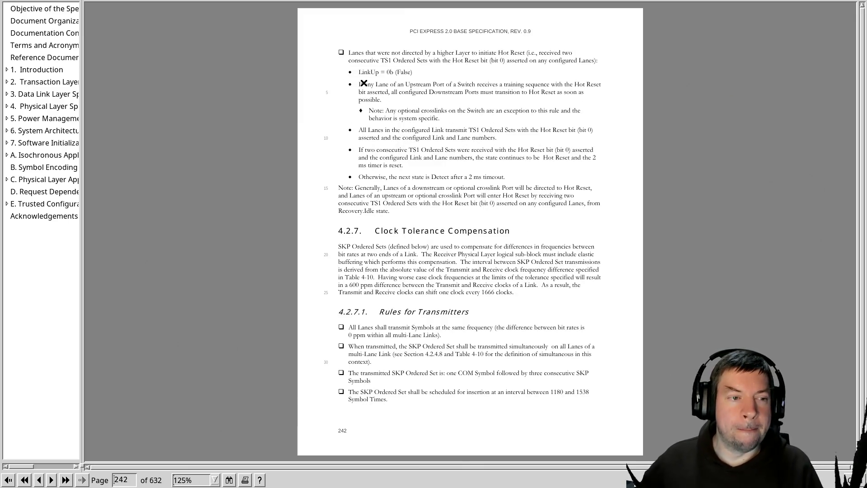
key(Page_Up)
key(Page_Up)
key(Page_Up)
key(Page_Up)
key(Page_Up)
key(Page_Up)
key(Page_Up)
key(Page_Up)
Page forward again to the Transmitter Margining page, then move over to the terminal.
key(Page_Down)
key(Page_Down)
key(Page_Down)
key(Page_Down)
key(Page_Down)
key(Page_Down)
key(Page_Down)
key(Page_Down)
key(Page_Down)
key(Page_Down)
key(Page_Down)
key(Page_Down)
key(Page_Down)
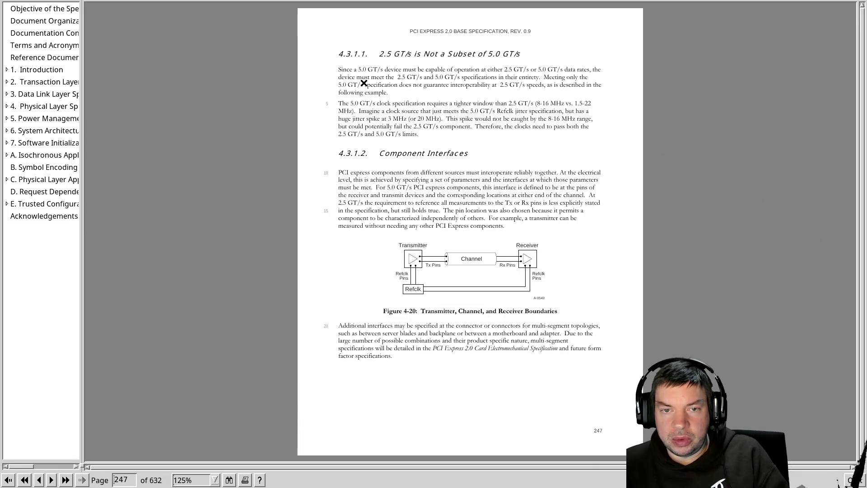
key(Page_Down)
key(Page_Down)
key(Page_Down)
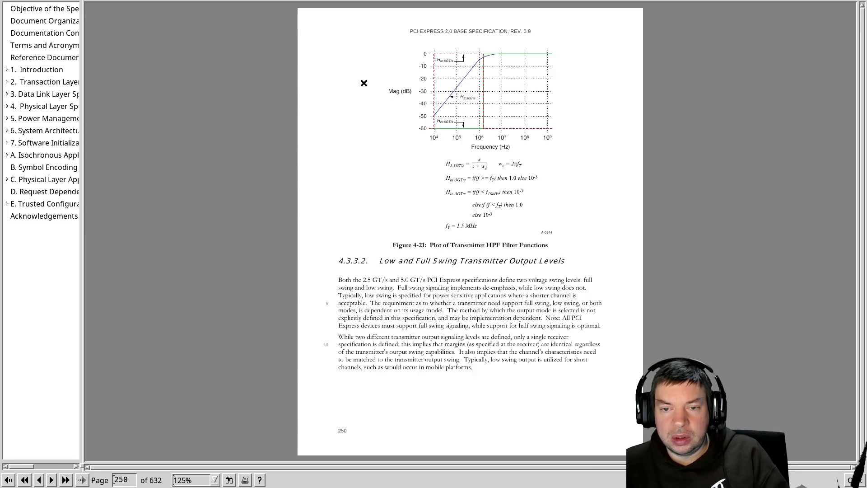
key(Page_Down)
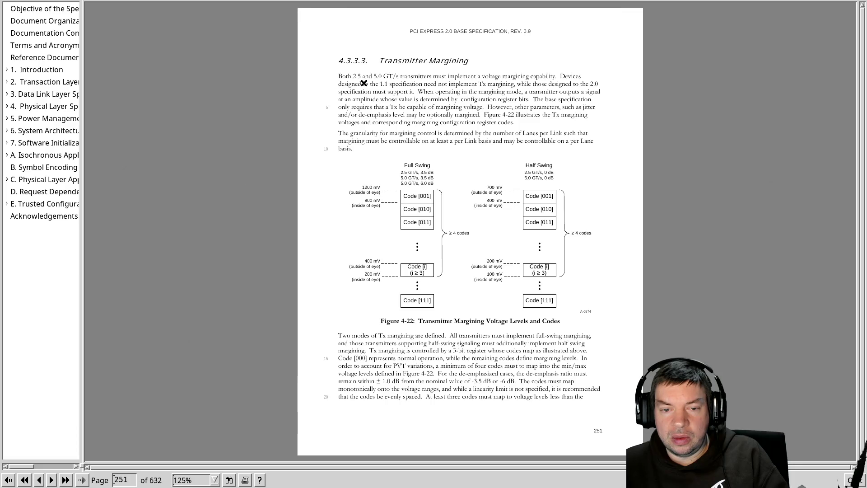
key(alt+Tab)
text(fg)
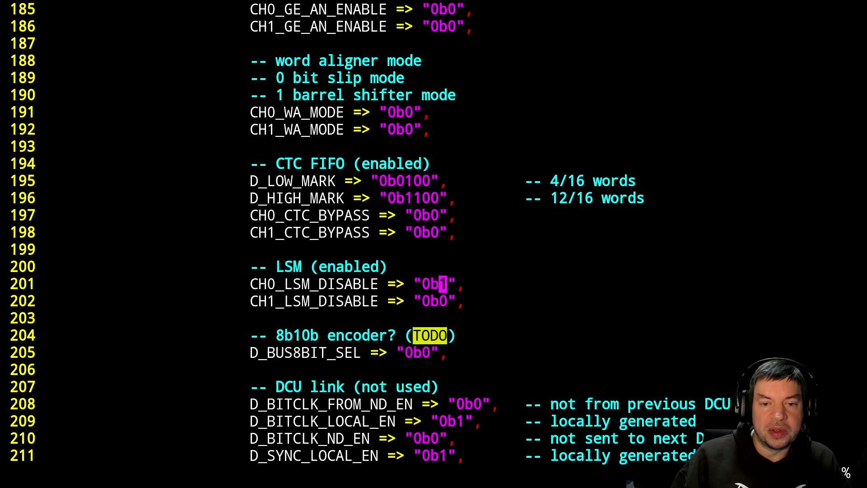
text(/DC)
Resume Vim on the PCIe VHDL design and restart the DC search from the top of the file.
key(Return)
key(n)
key(n)
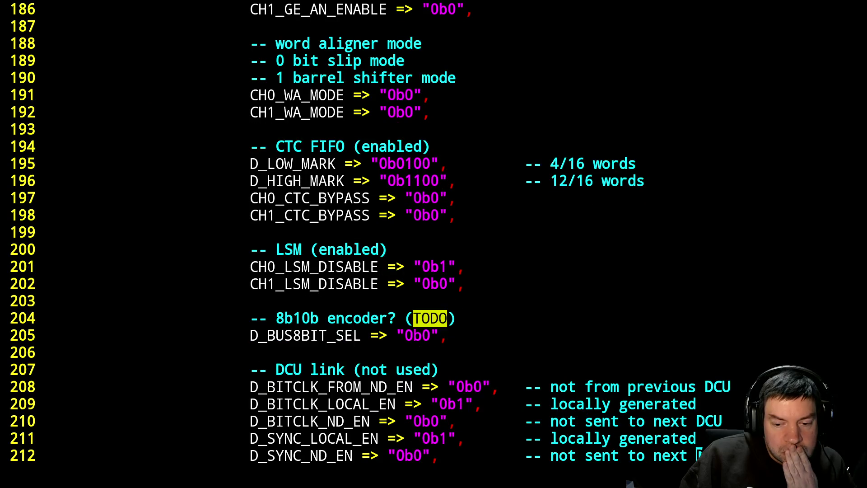
key(g)
key(g)
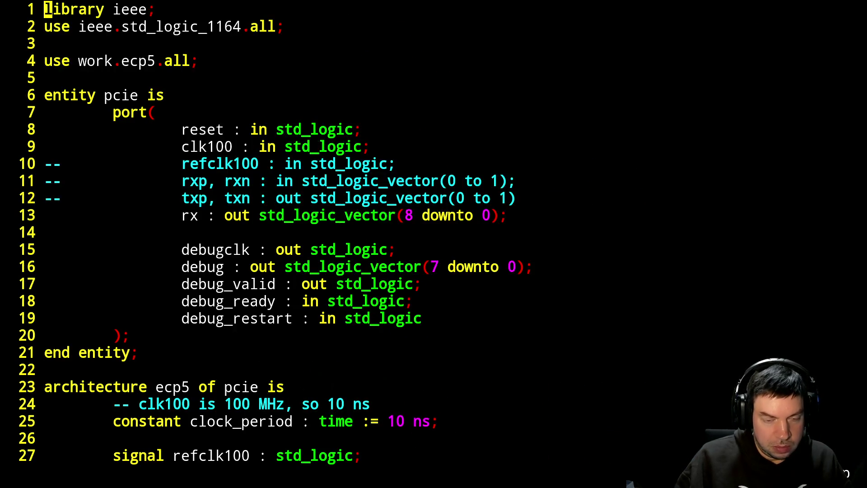
key(n)
key(n)
key(n)
key(n)
key(n)
key(n)
key(n)
key(n)
Step through DC matches to the CH0_DCOATDCFG/DCOFLTDAC block and scroll it to the top of the view.
key(n)
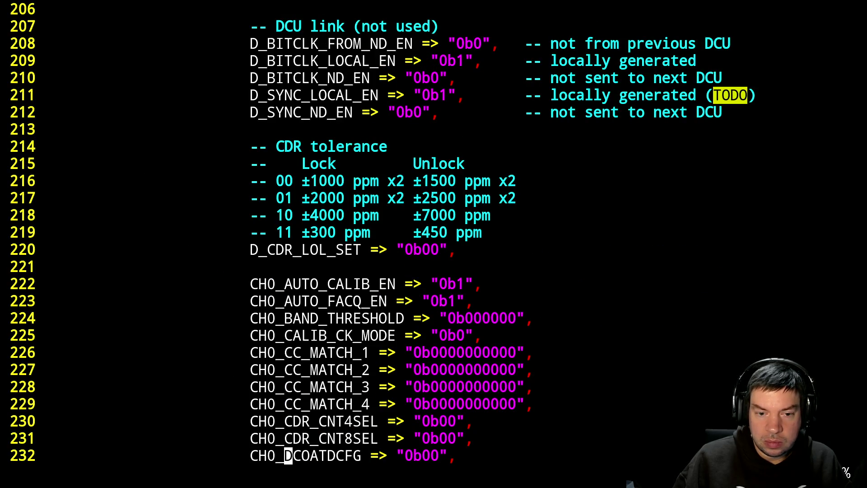
key(n)
key(n)
key(n)
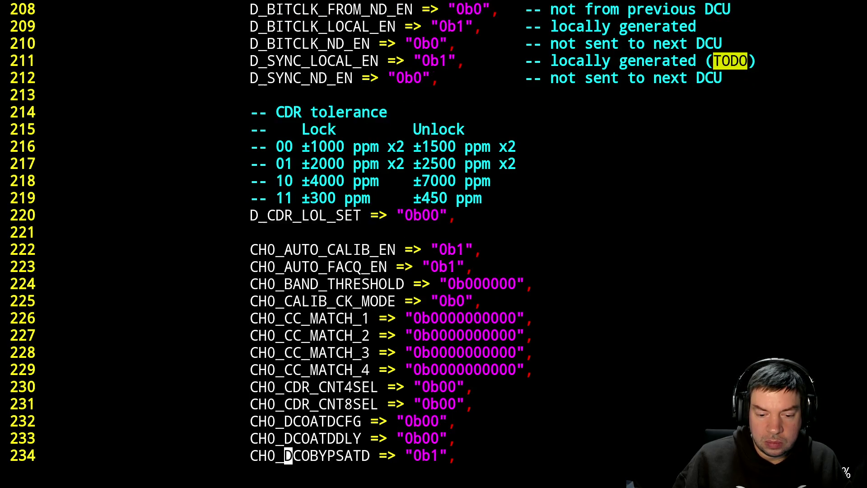
key(n)
key(n)
key(n)
key(n)
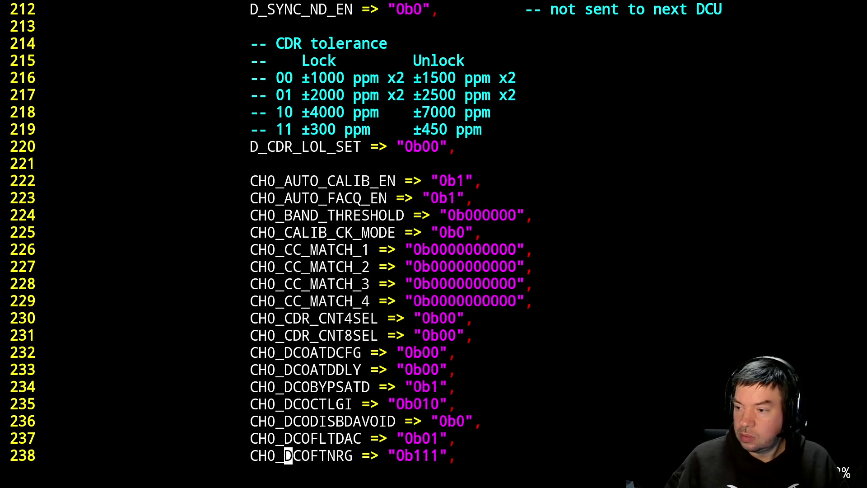
key(k)
key(z)
key(t)
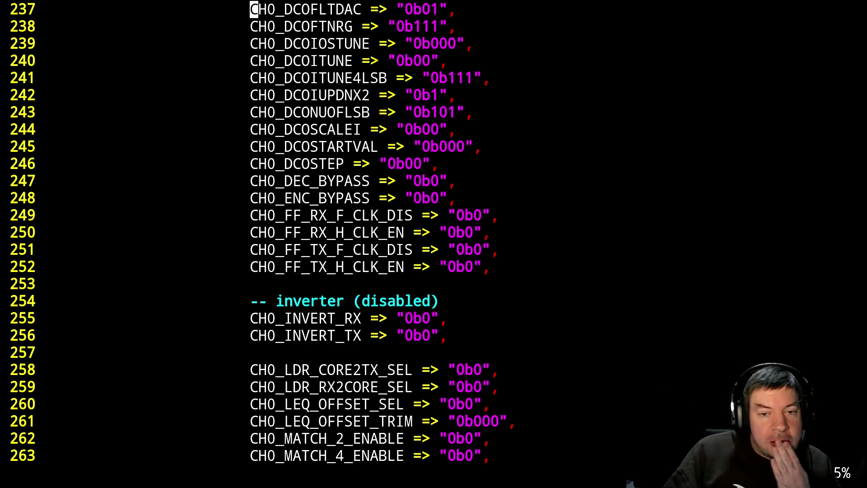
Search the generics for DC and walk the matches through the CH1 receive settings around CH1_RX_DCO_CK_DIV.
key(Page_Down)
key(Up)
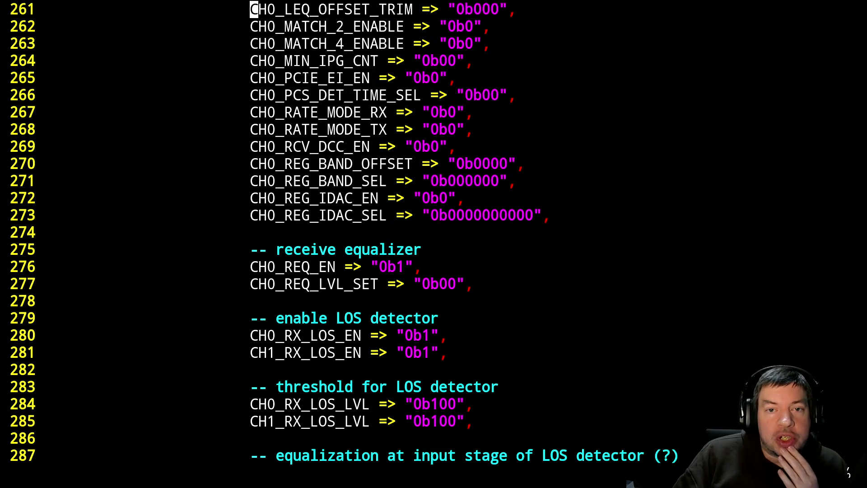
key(Up)
text(/DC)
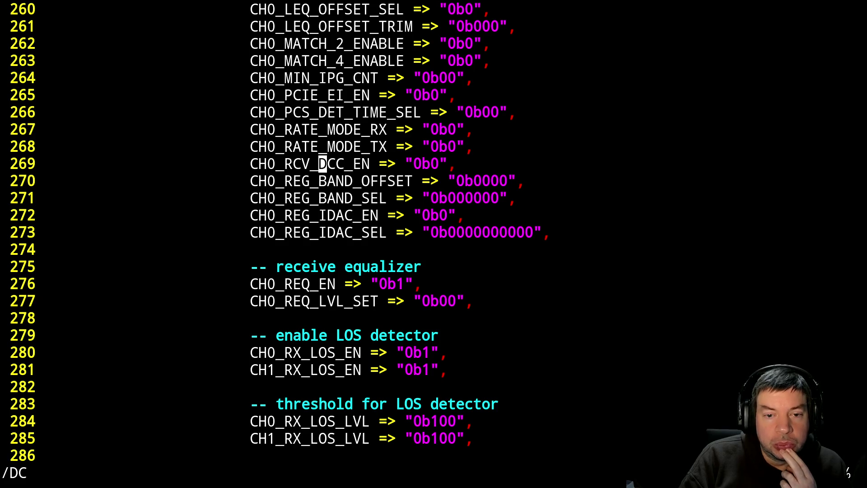
text(n)
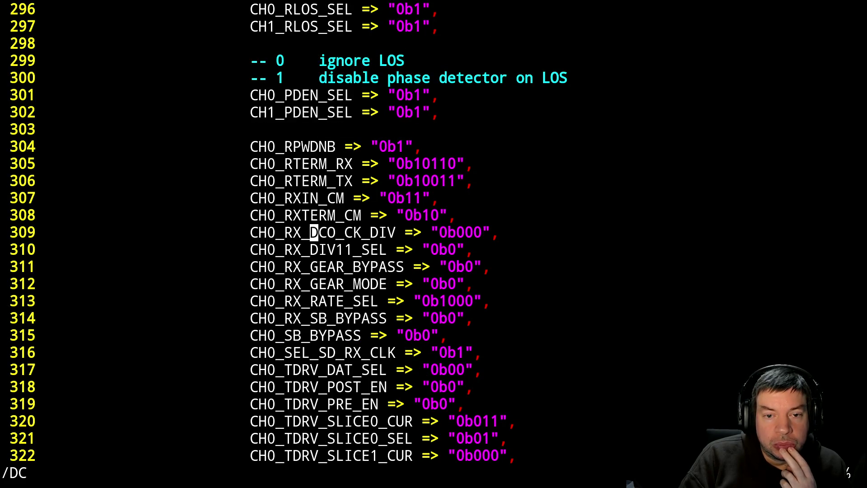
text(n)
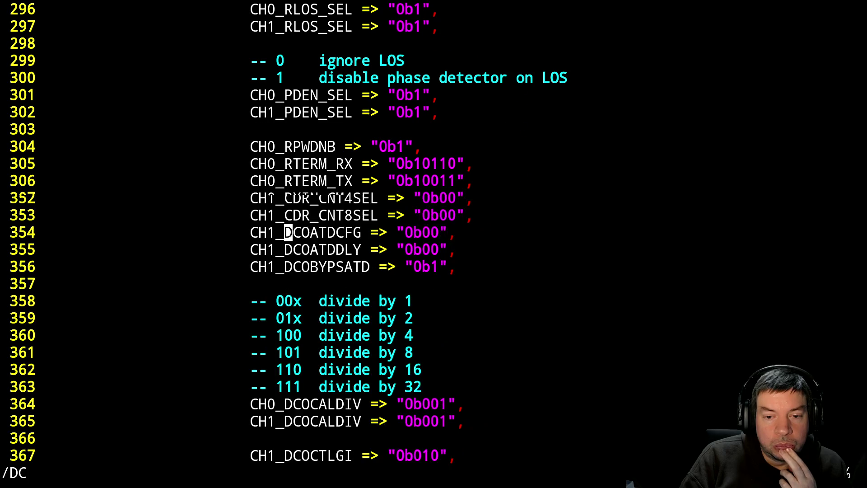
text(n)
key(n)
key(n)
key(n)
key(n)
key(n)
key(n)
key(n)
key(n)
key(n)
key(n)
key(n)
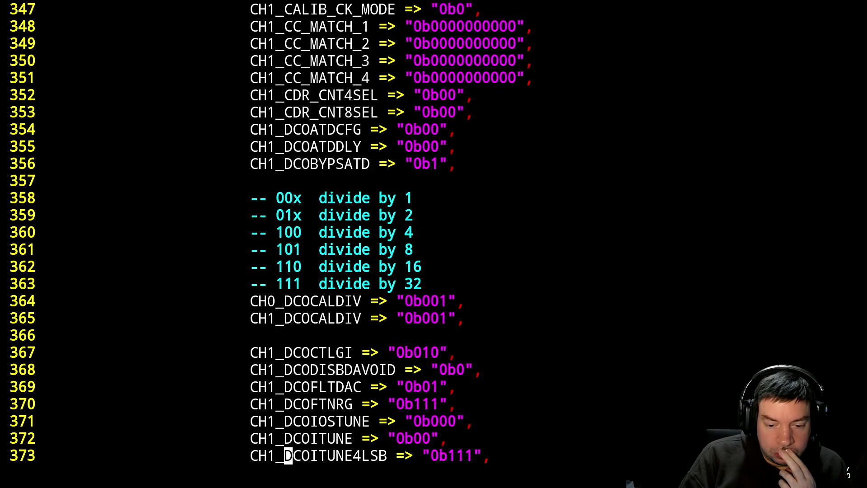
key(n)
key(n)
key(n)
key(n)
key(n)
key(n)
key(n)
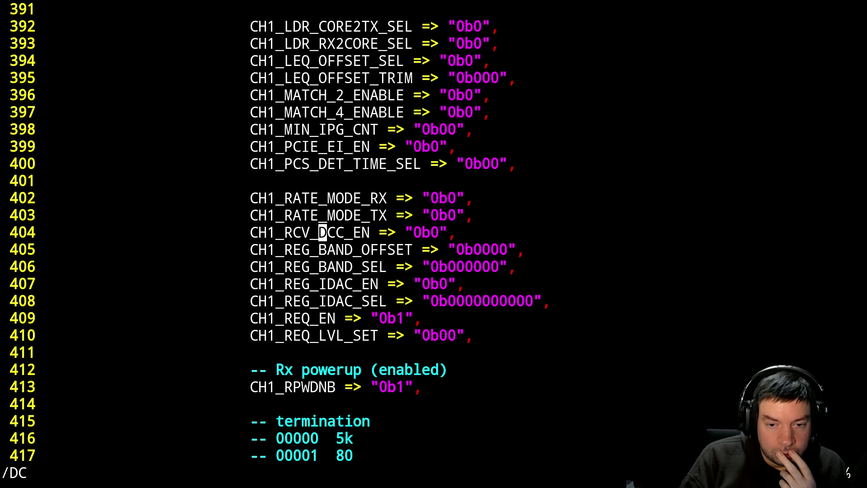
key(n)
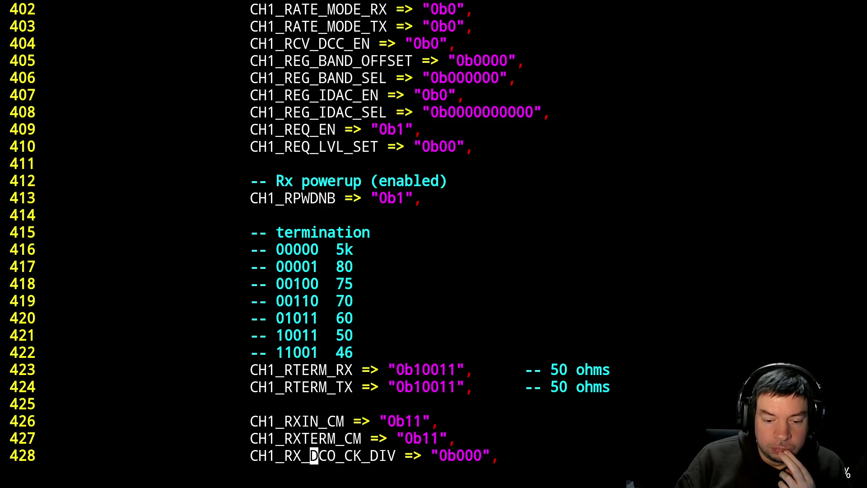
key(j)
key(j)
key(j)
key(j)
key(j)
key(j)
key(j)
key(k)
key(k)
key(k)
key(k)
key(k)
key(k)
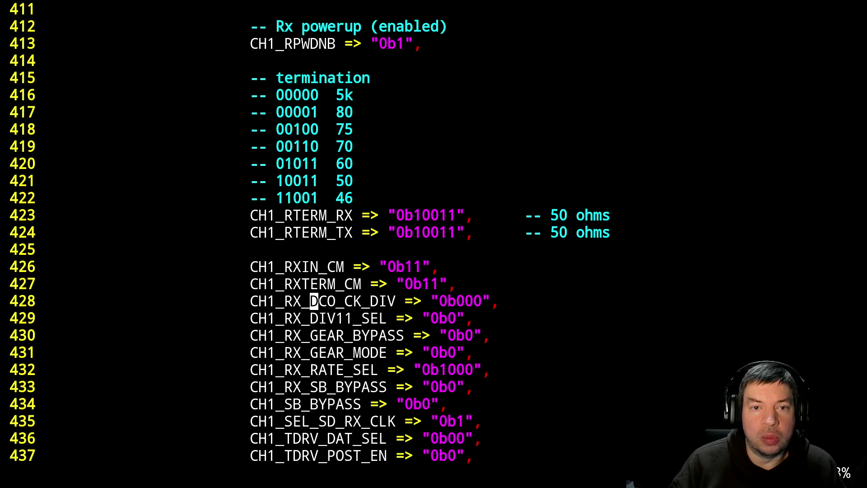
key(n)
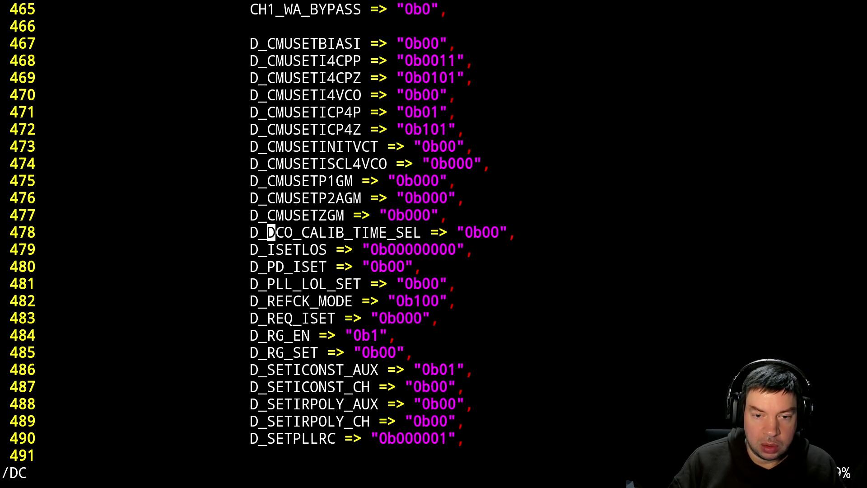
text(n)
text(/TERM)
Search TERM to reach CH0_RTERM_TX and CH0_RXIN_CM, then switch to the PDF viewer.
key(Return)
key(n)
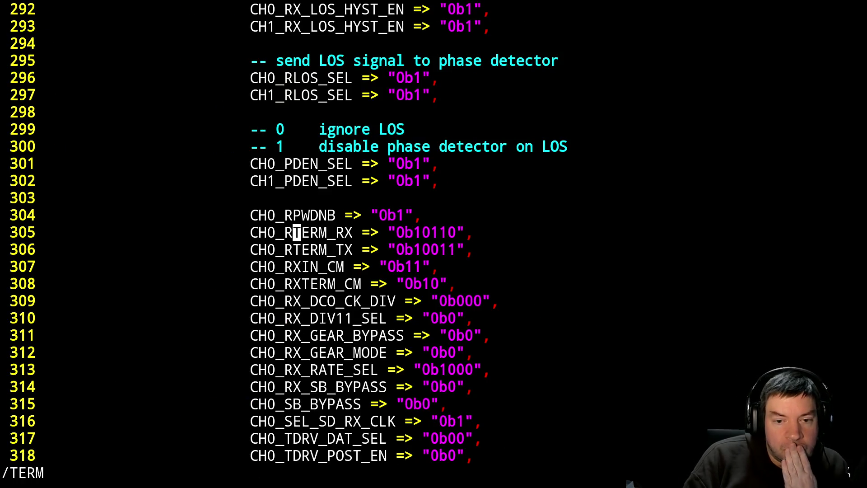
key(n)
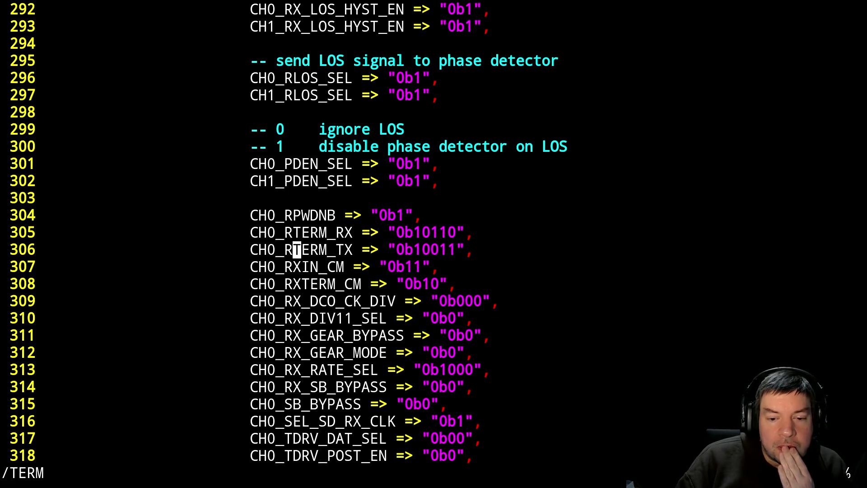
key(j)
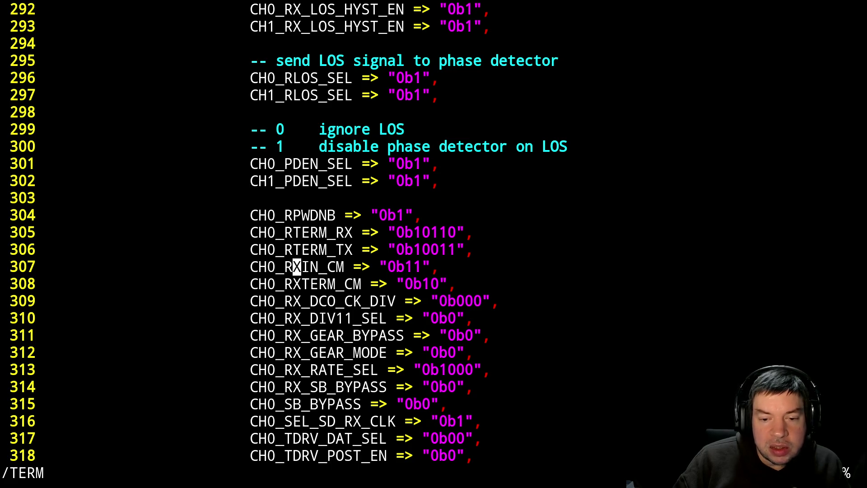
key(3)
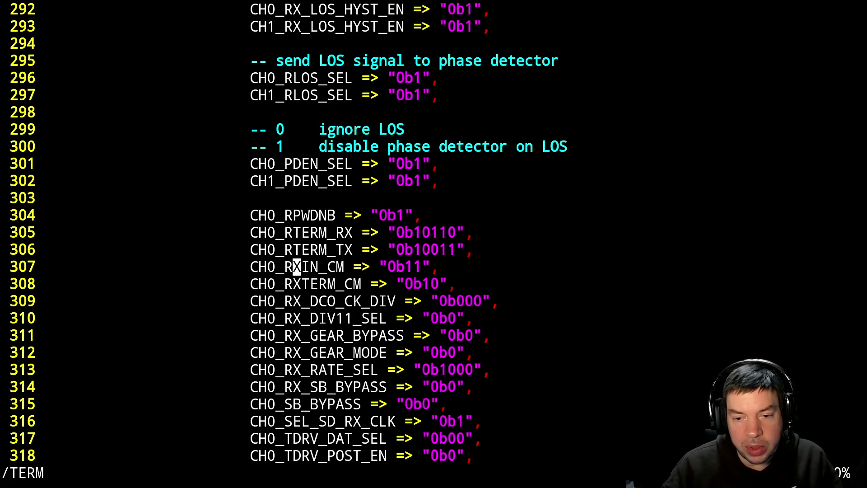
key(0)
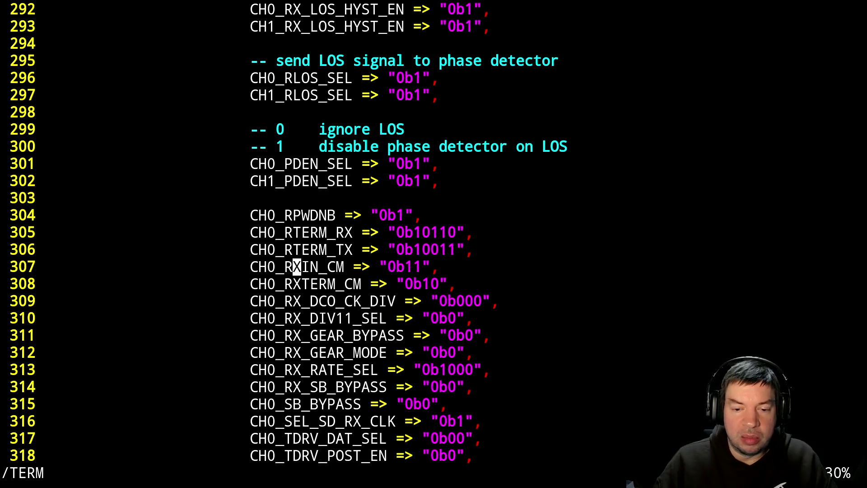
key(alt+Tab)
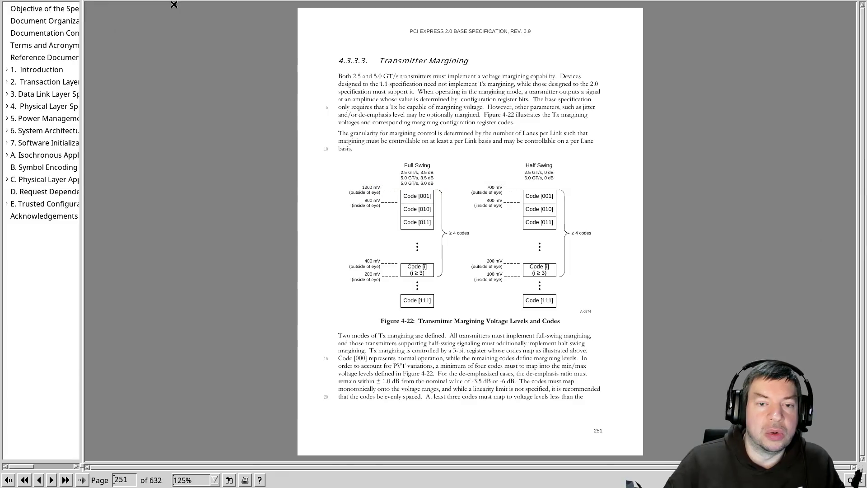
Find rxterm_cm in the Lattice SerDes guide, landing on its description on page 102.
key(alt+Tab)
key(alt+Tab)
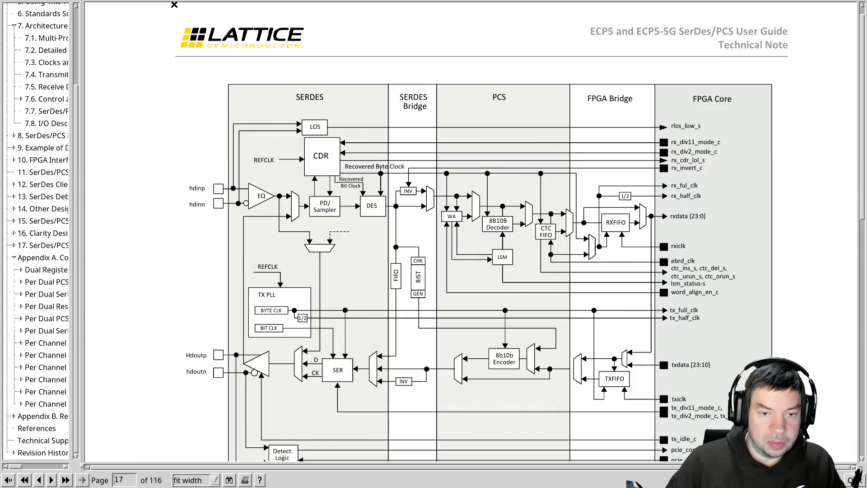
key(ctrl+f)
text(r)
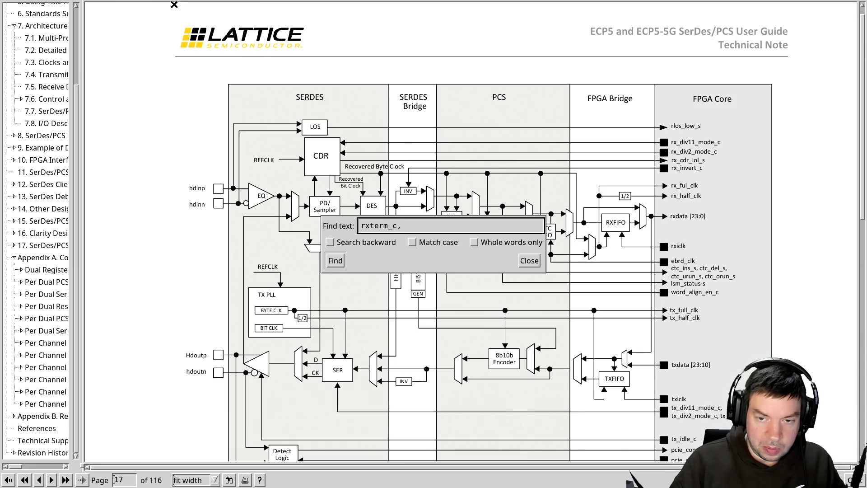
text(m)
key(Return)
key(Escape)
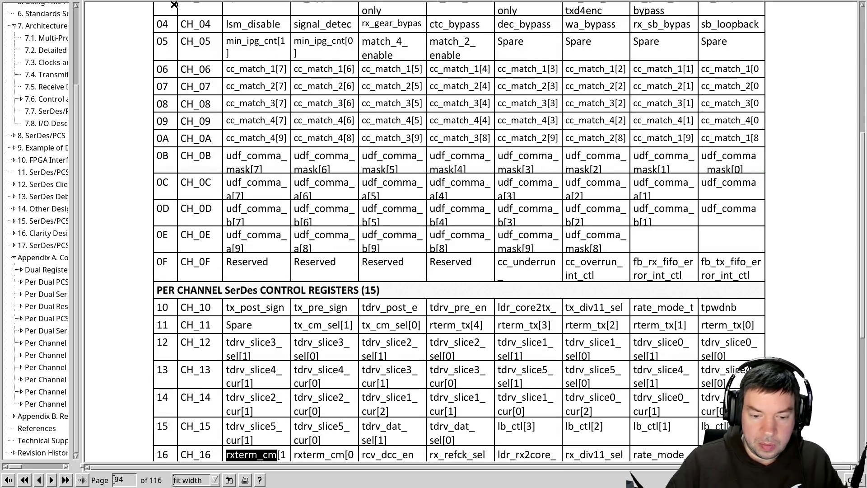
key(F3)
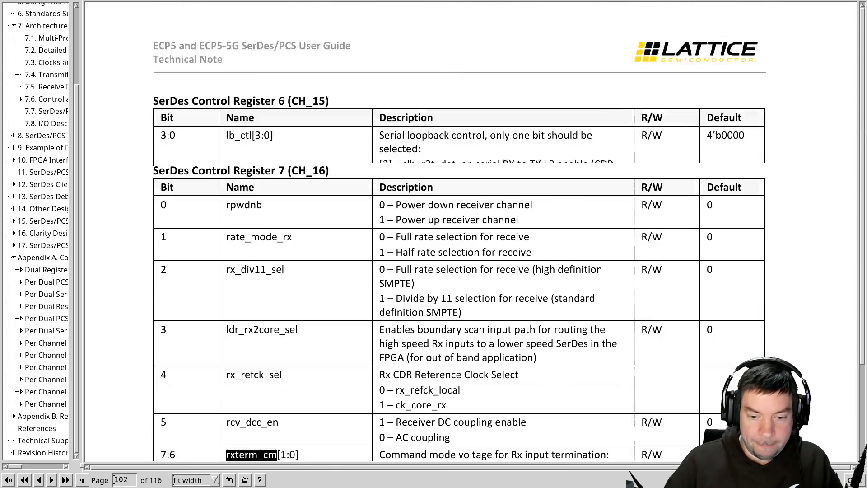
key(F3)
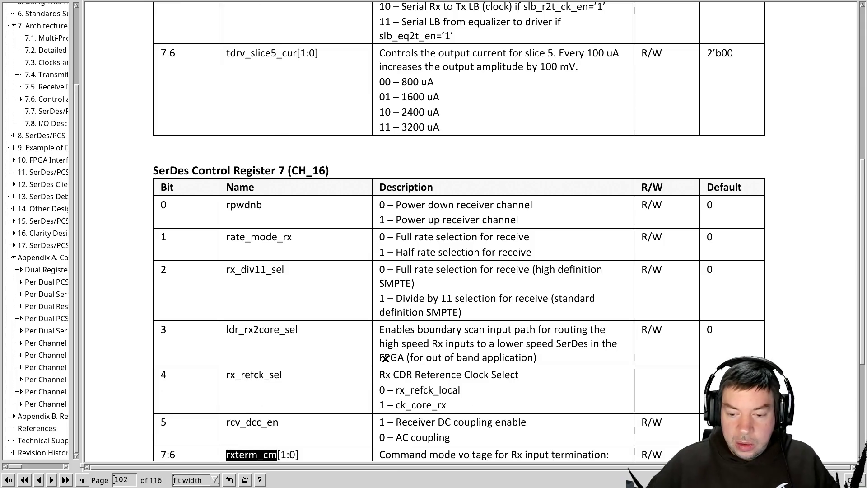
scroll(385, 359, down, 2)
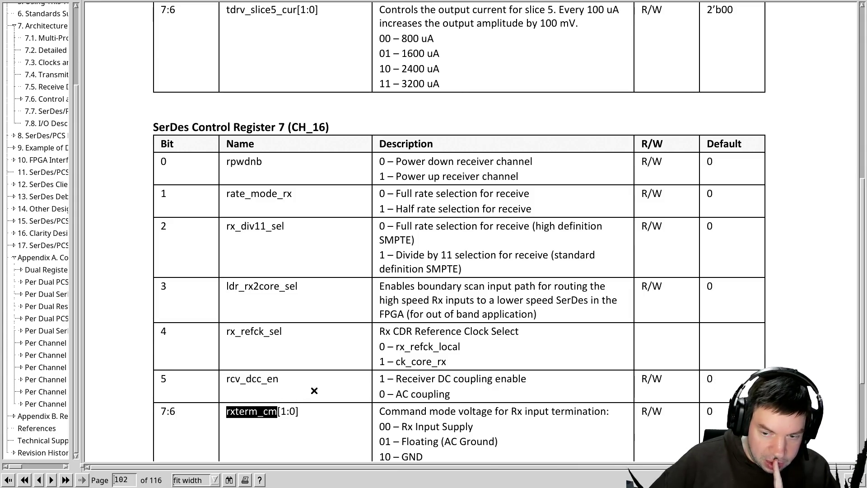
scroll(346, 384, down, 2)
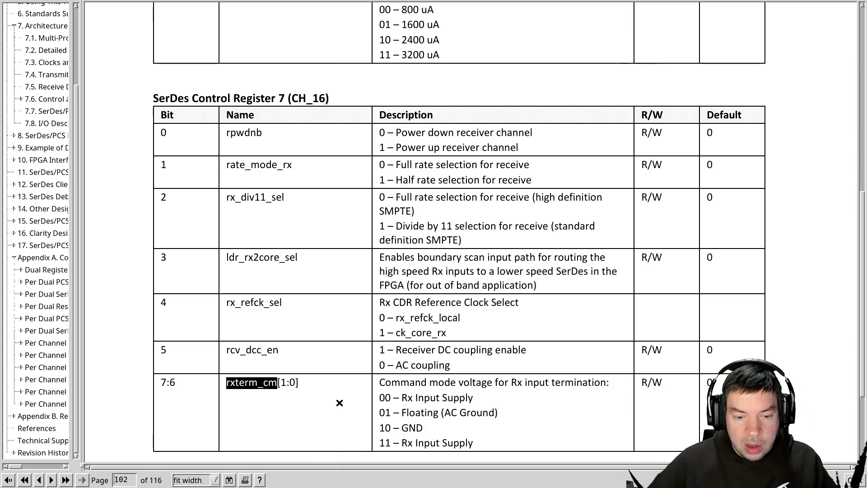
Compare the rxterm_cm entry against the VHDL generics in Vim and return to the register table.
key(alt+Tab)
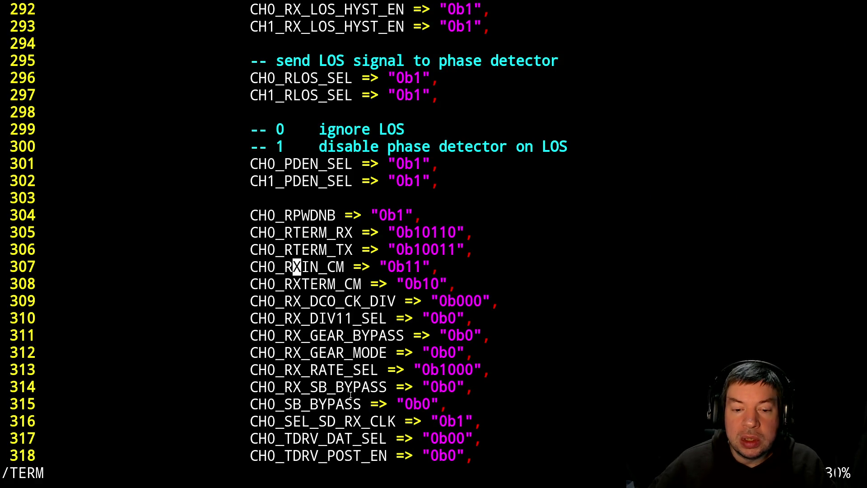
key(alt+Tab)
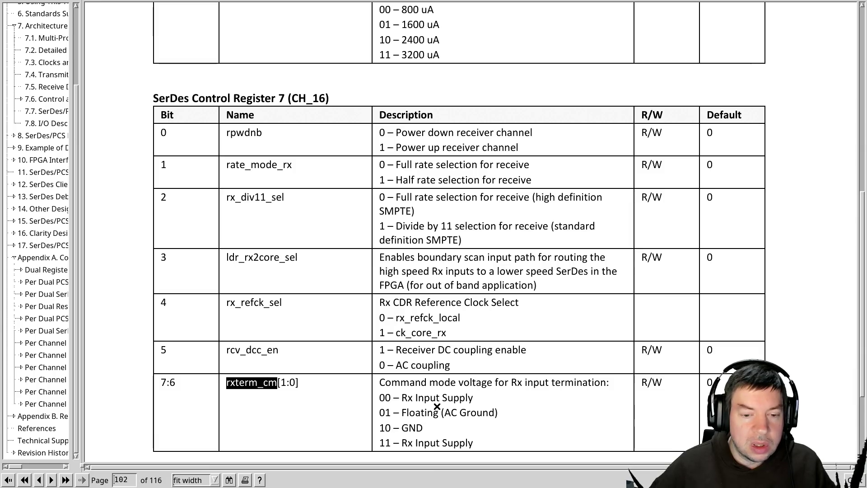
scroll(437, 407, down, 1)
scroll(436, 406, down, 1)
scroll(436, 406, down, 1)
scroll(436, 407, down, 1)
scroll(437, 406, down, 1)
scroll(437, 407, down, 3)
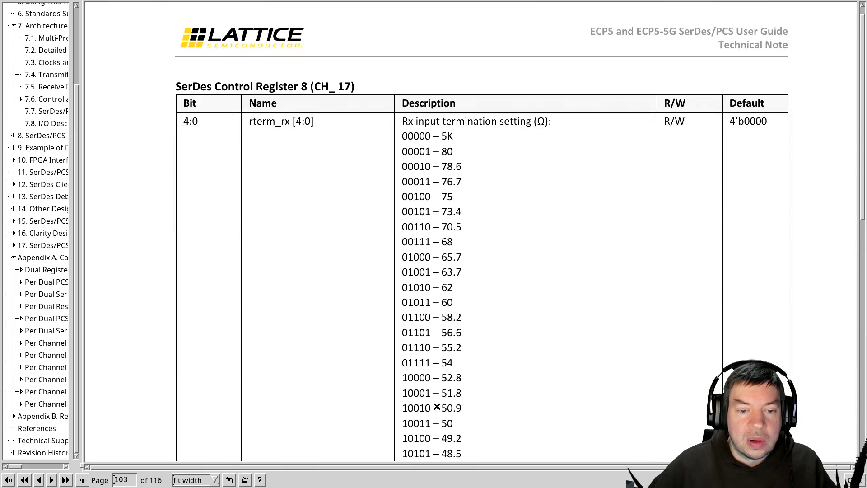
Compare the rxin_cm and CH_18 register rows with the VHDL generics, then bring up the window list.
key(alt+Tab)
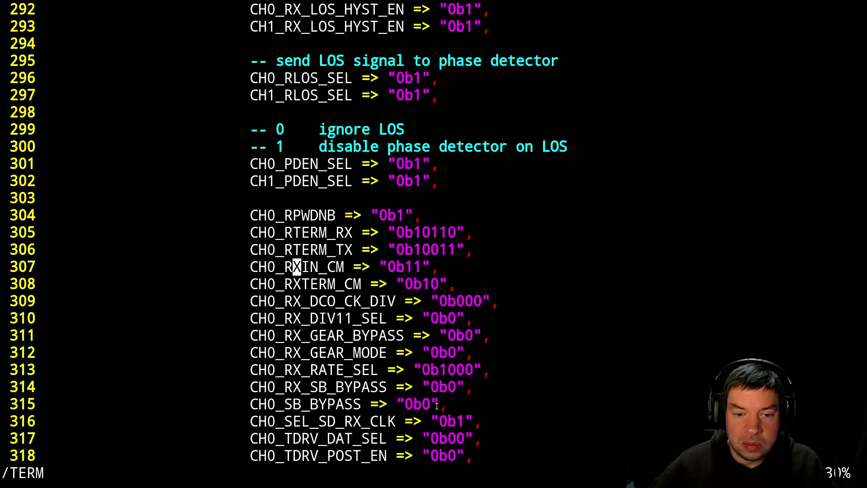
key(alt+Tab)
scroll(437, 404, down, 3)
scroll(437, 404, down, 4)
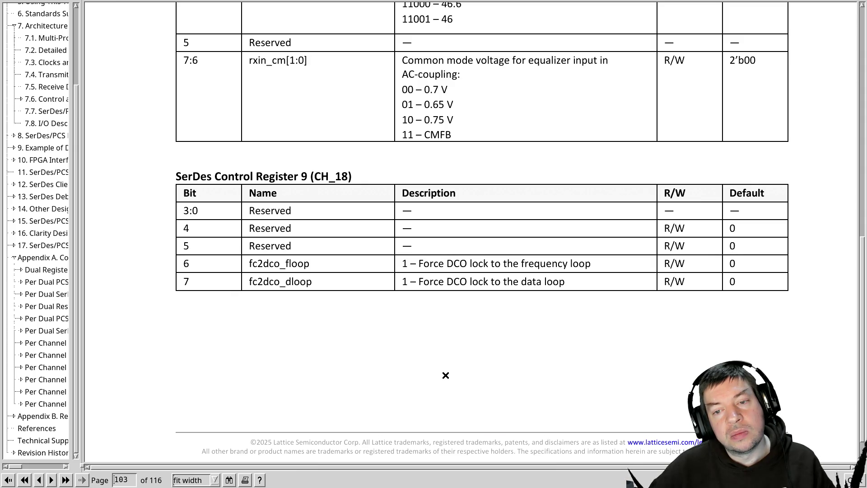
scroll(444, 375, up, 2)
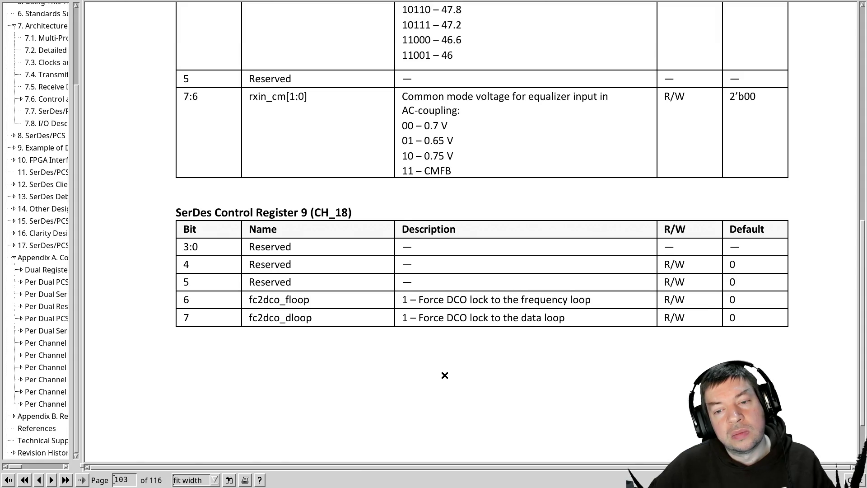
scroll(445, 374, up, 2)
scroll(444, 374, up, 1)
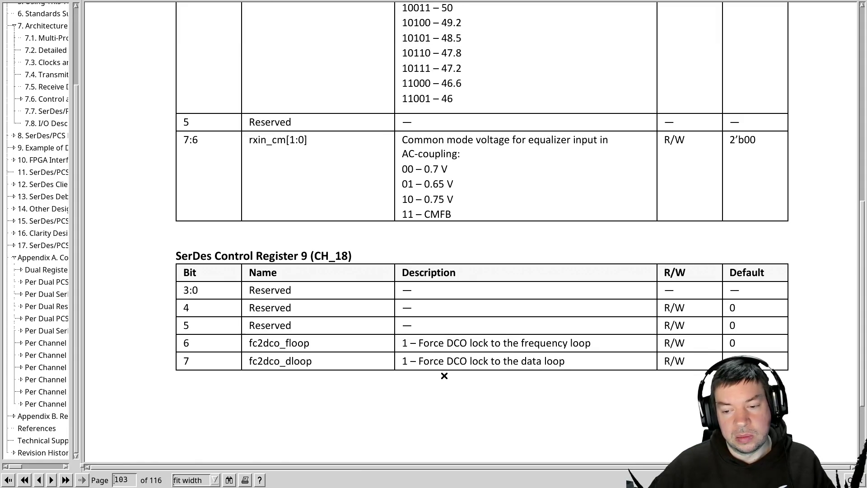
scroll(444, 374, up, 2)
scroll(445, 374, up, 2)
scroll(445, 374, up, 2)
scroll(445, 374, up, 1)
scroll(447, 377, up, 2)
scroll(448, 377, up, 2)
scroll(447, 377, up, 2)
scroll(447, 377, up, 1)
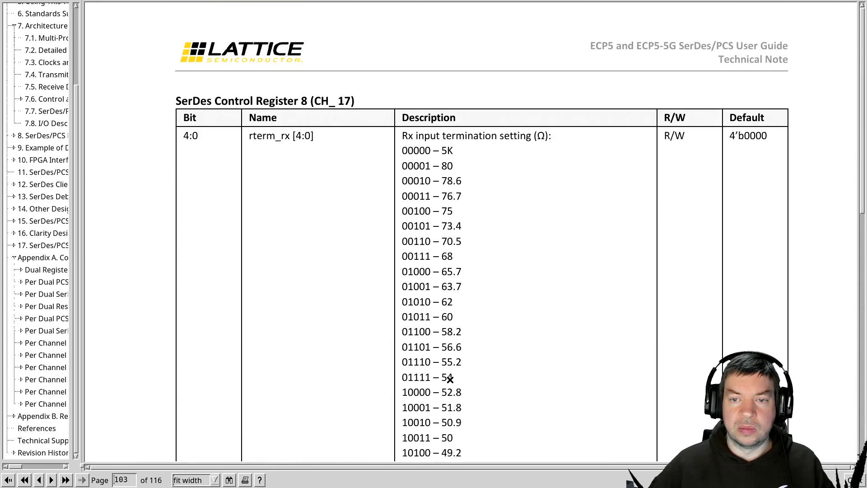
scroll(450, 377, up, 3)
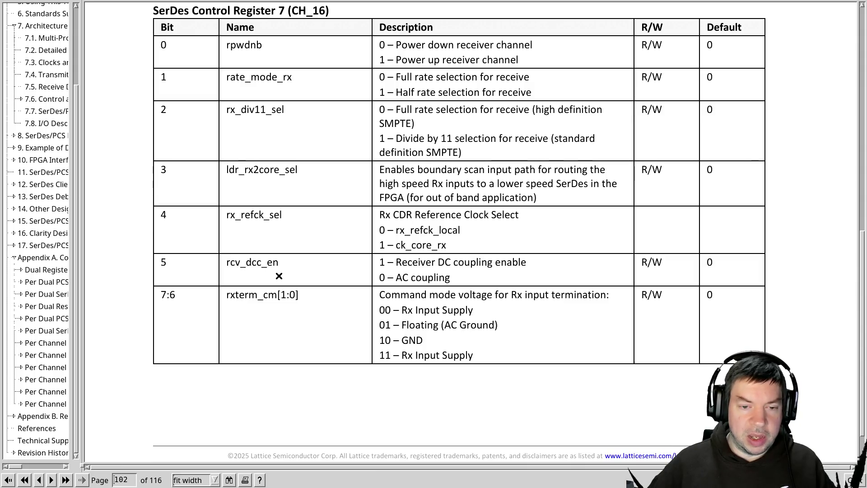
key(alt+Tab)
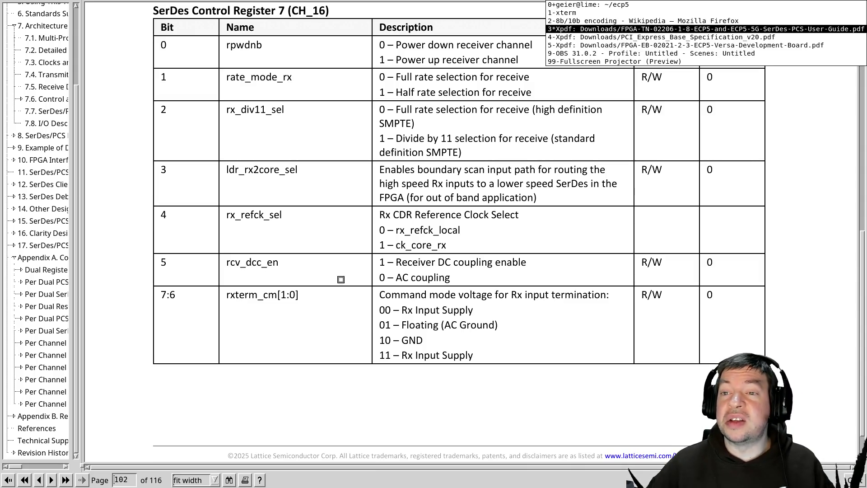
Find the DCC setting (CH1_RCV_DCC_EN) in the ECP5 serdes testing gist, then start a blank tab.
key(alt+Tab)
click(678, 9)
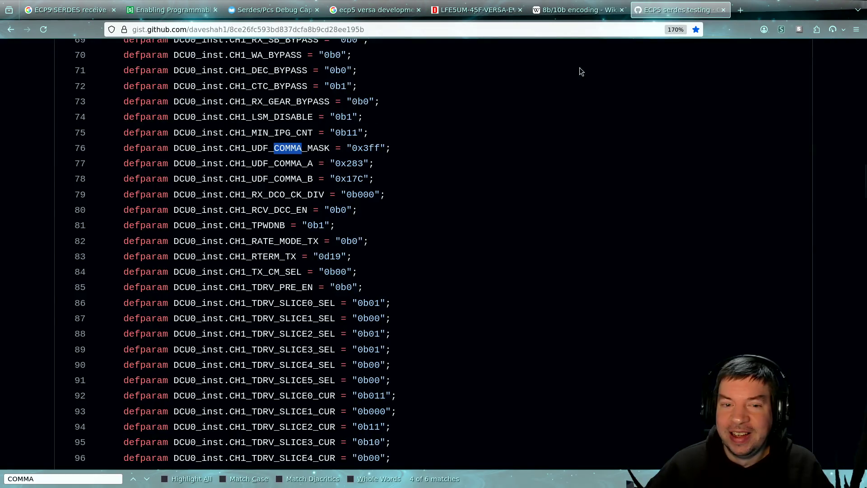
key(ctrl+f)
text(DCC)
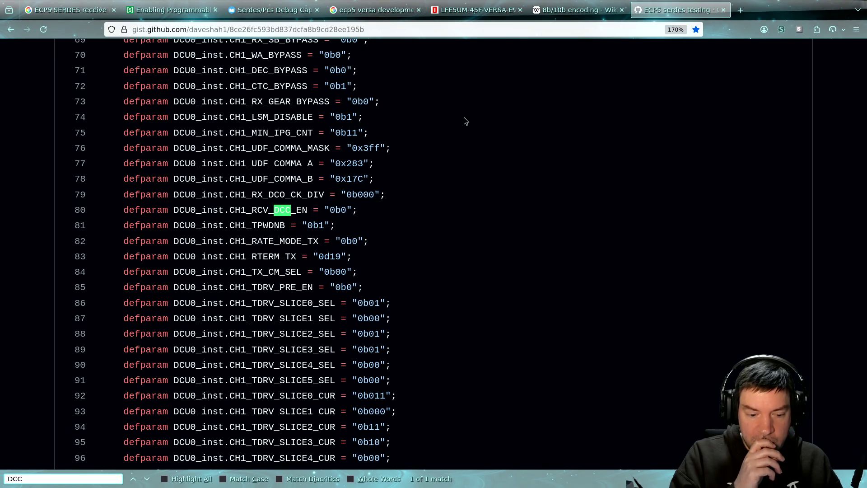
key(Return)
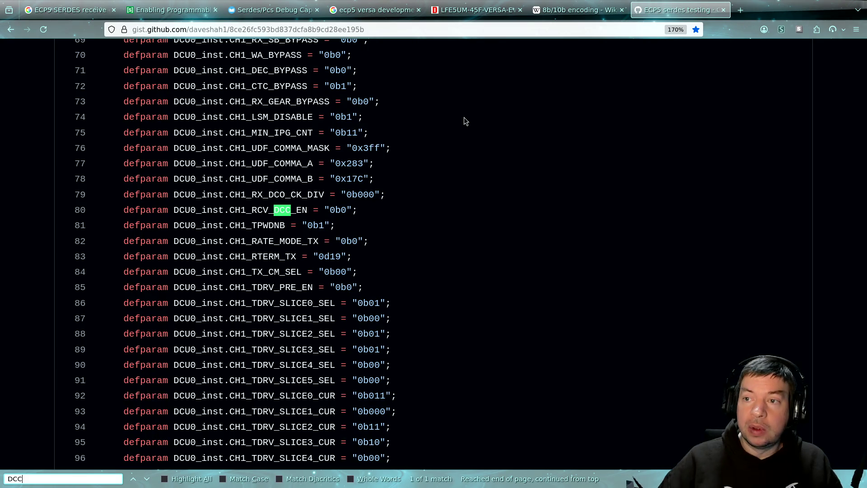
click(740, 10)
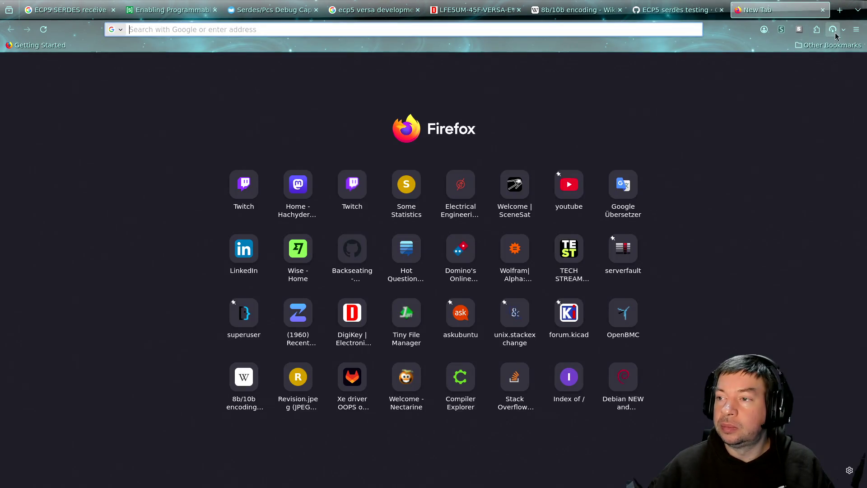
Open the bookmarked ECP5-PCIe ecp5_serdes.py source and hide the file tree to read the EXTREFB instance.
click(857, 29)
click(761, 119)
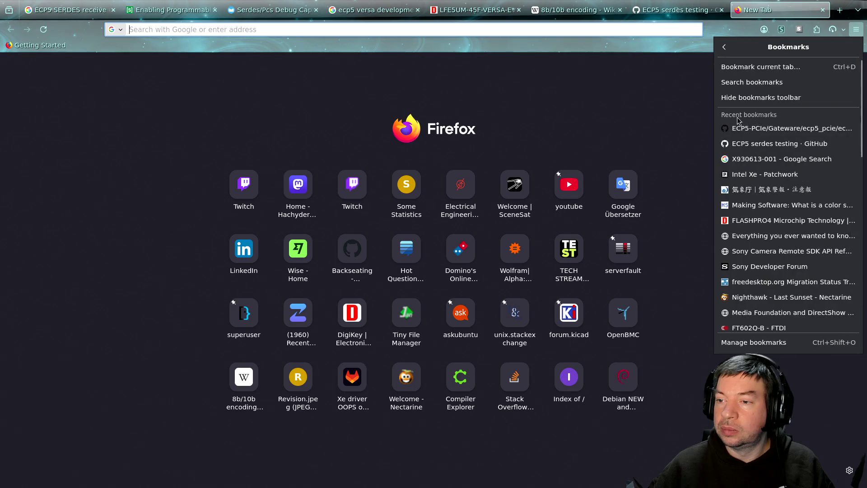
click(772, 123)
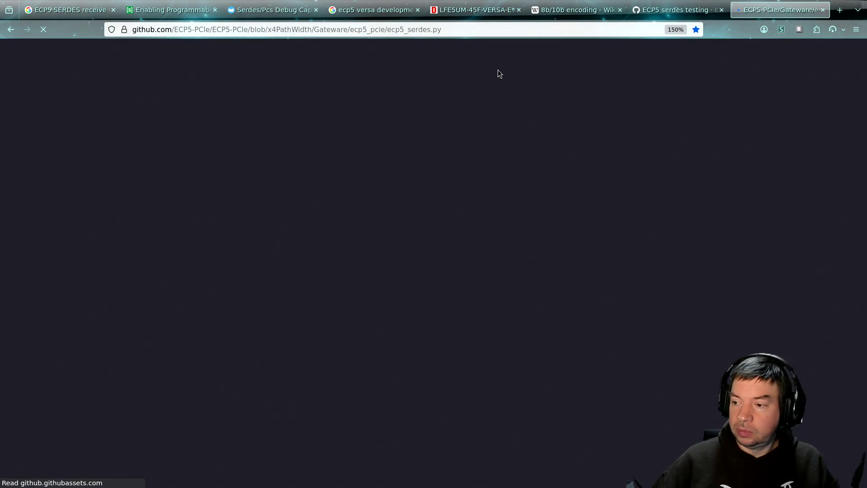
key(ctrl+f)
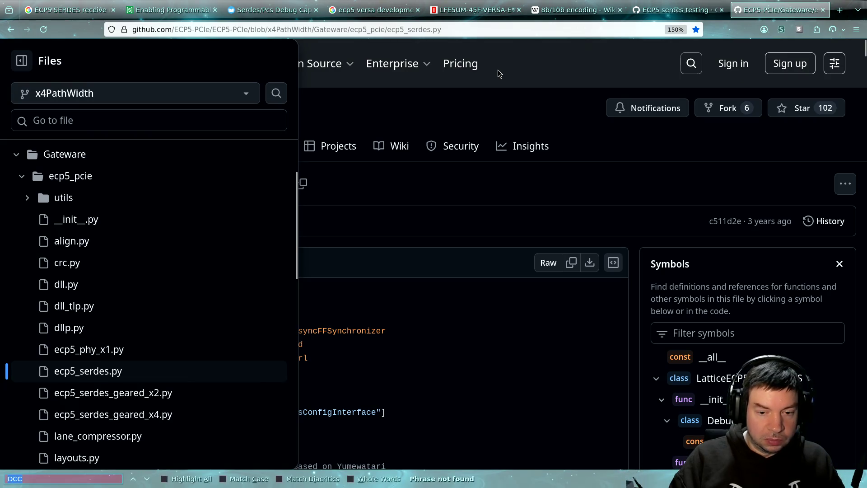
click(477, 320)
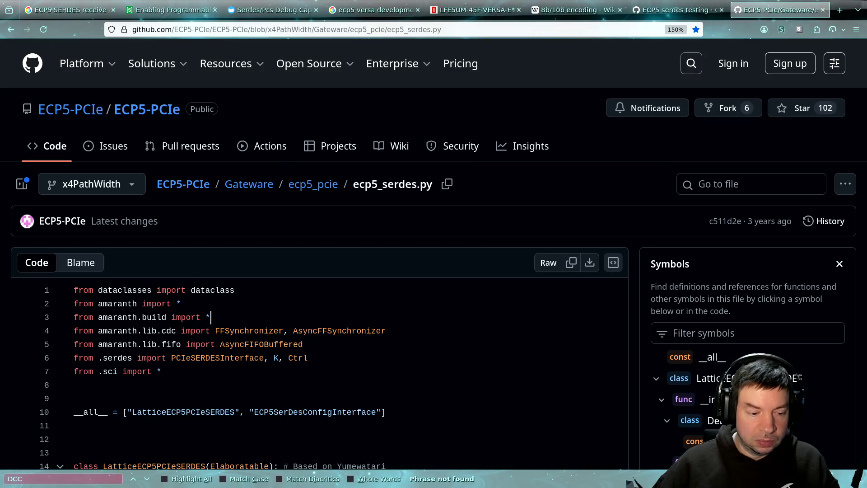
scroll(442, 336, down, 10)
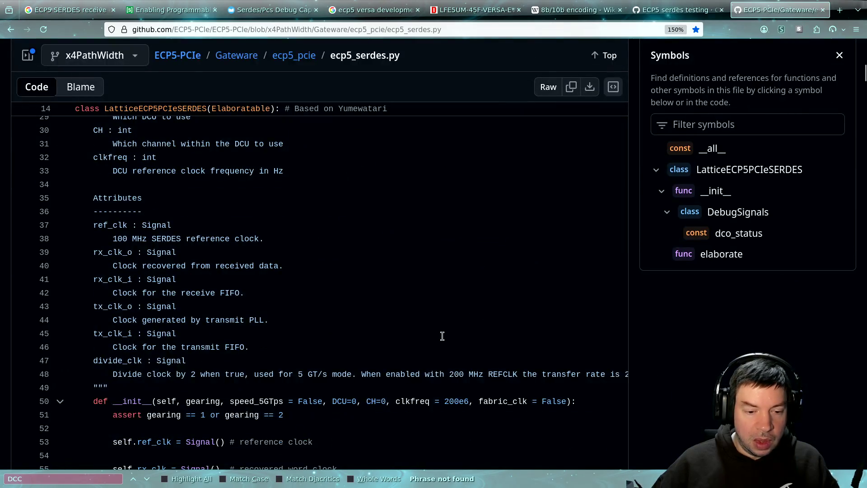
scroll(442, 336, down, 8)
scroll(441, 337, down, 10)
scroll(441, 336, down, 5)
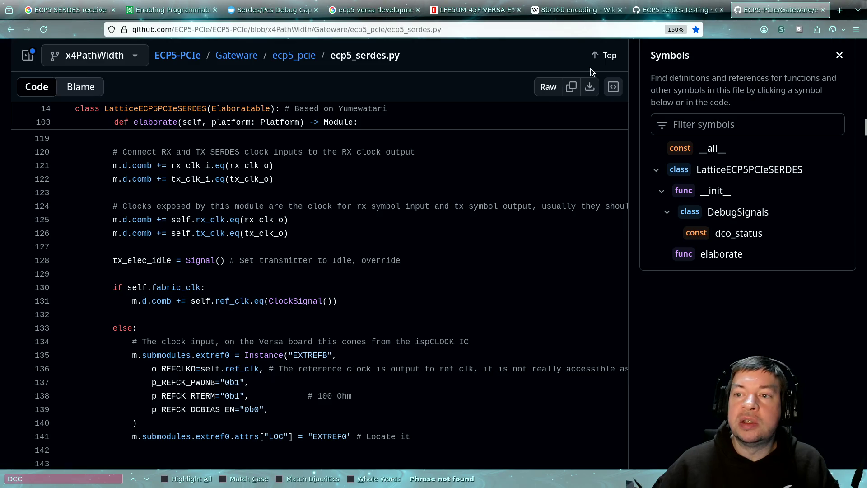
Check the Control Register 7 table in the PDF, then return to the VHDL design in Vim.
key(alt+Tab)
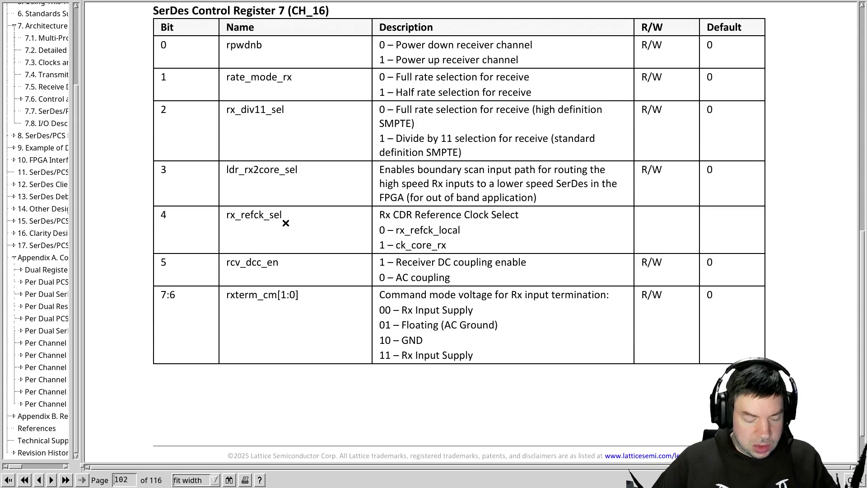
key(alt+Tab)
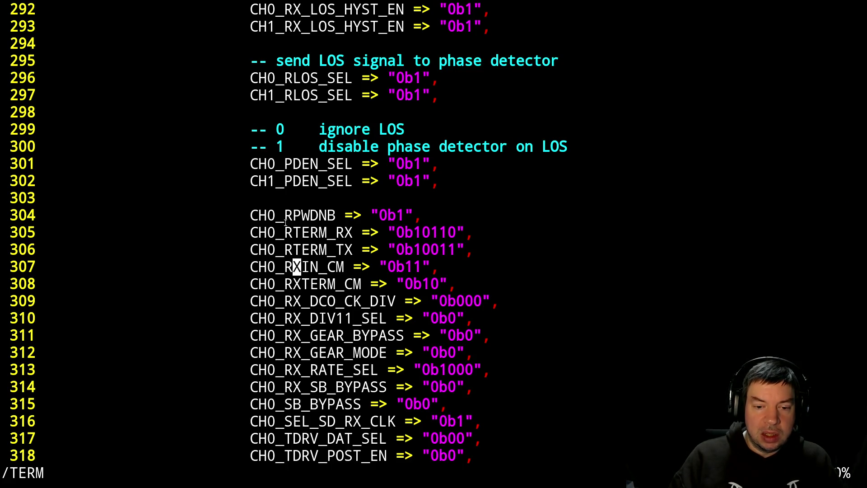
Search the DCUA design for REFC and cycle the matches through D_REFCK_MODE.
key(Escape)
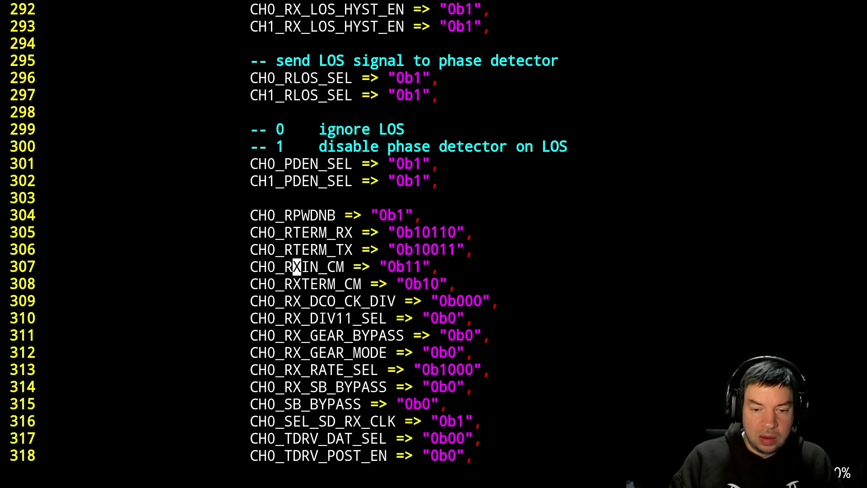
text(/REFCL)
key(BackSpace)
key(Return)
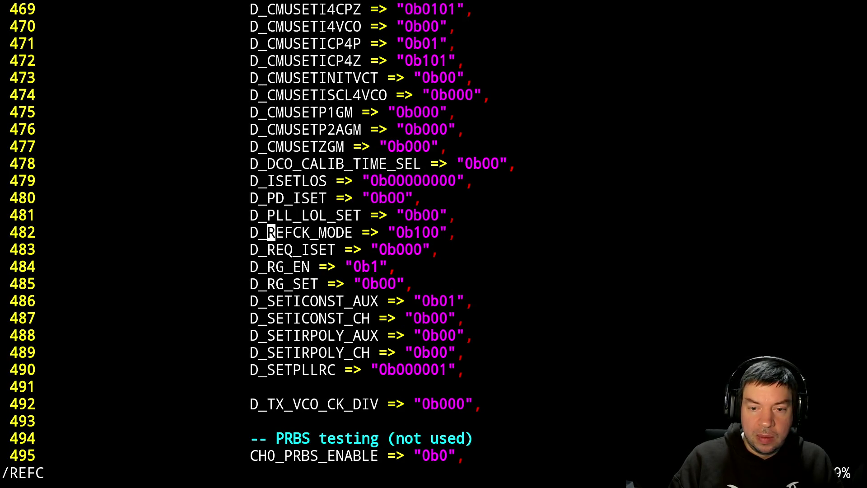
key(n)
key(n)
key(n)
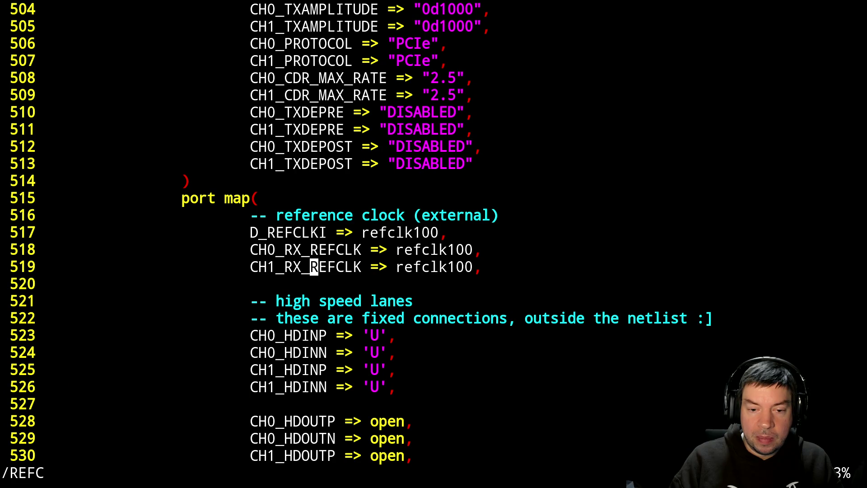
key(n)
key(n)
key(n)
key(n)
key(n)
key(n)
key(n)
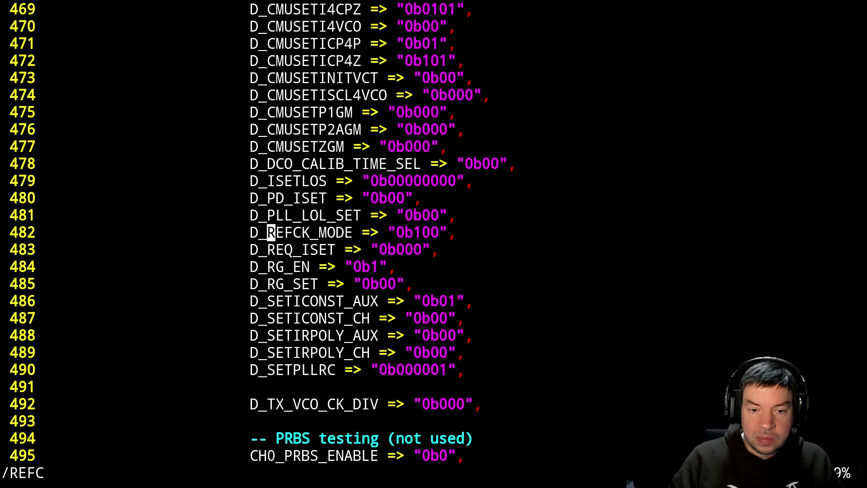
key(n)
key(n)
key(n)
key(n)
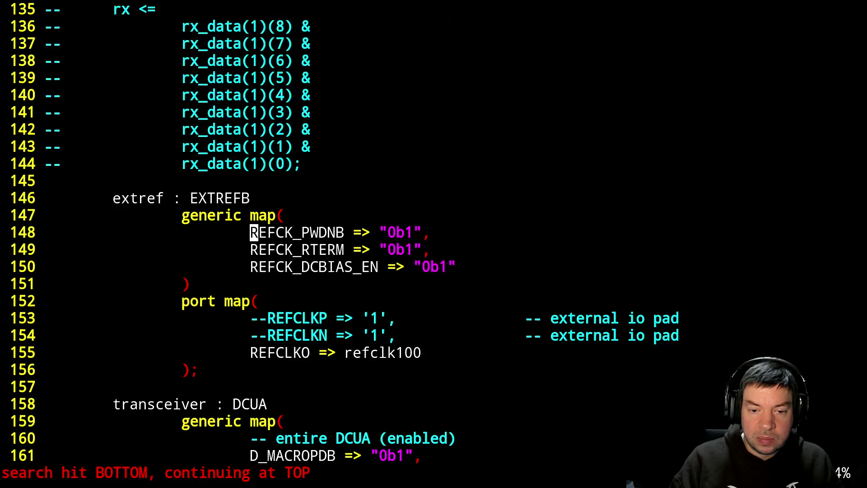
key(n)
key(n)
key(n)
key(n)
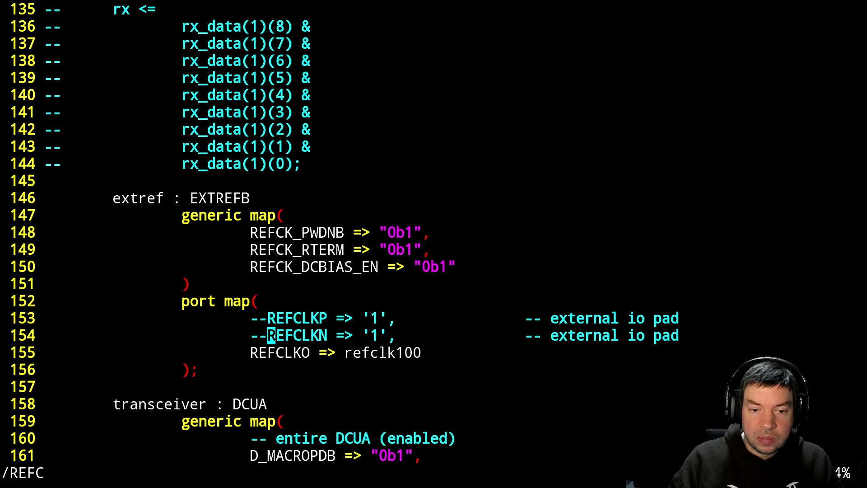
key(n)
key(n)
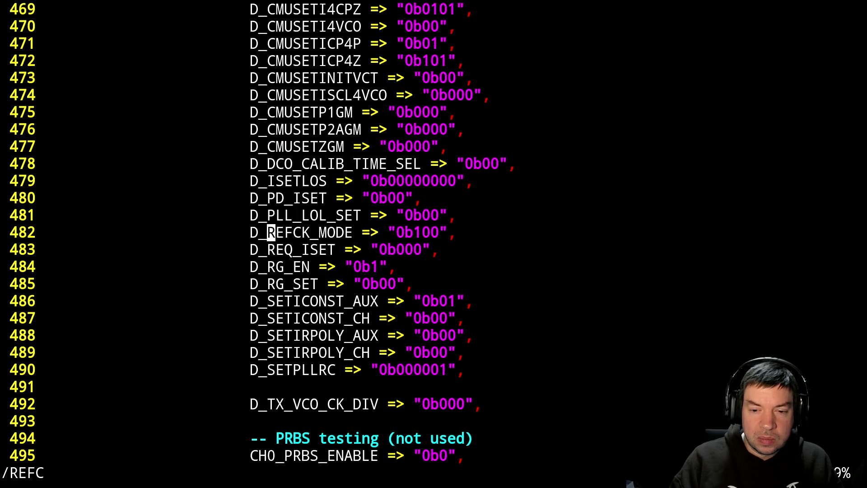
After a glance at the register PDF, continue through D_REFCLKI and REFCLKP to the power and reset ports.
key(alt+Tab)
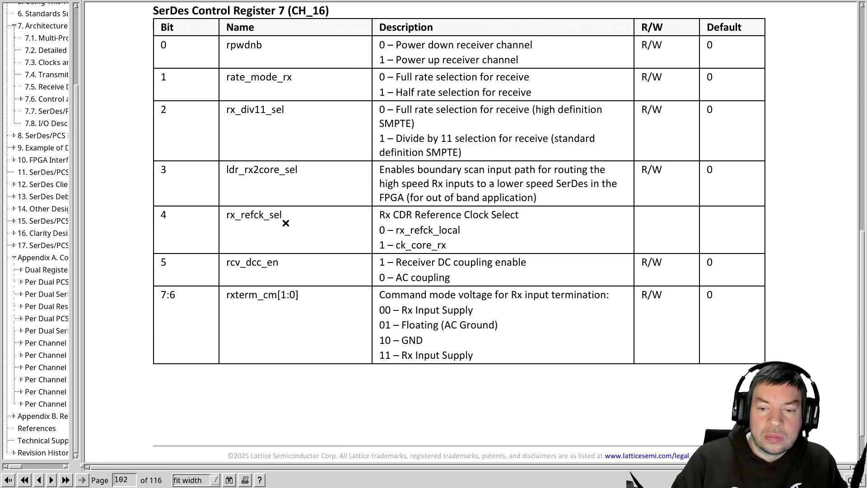
key(alt+Tab)
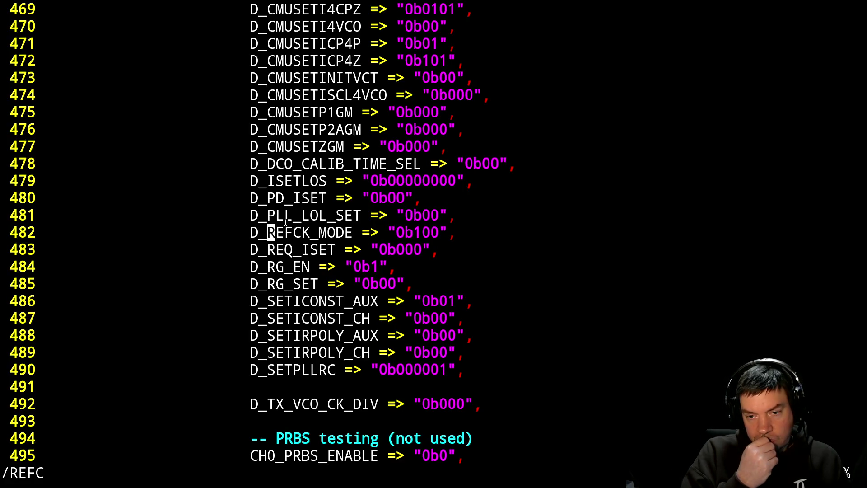
key(n)
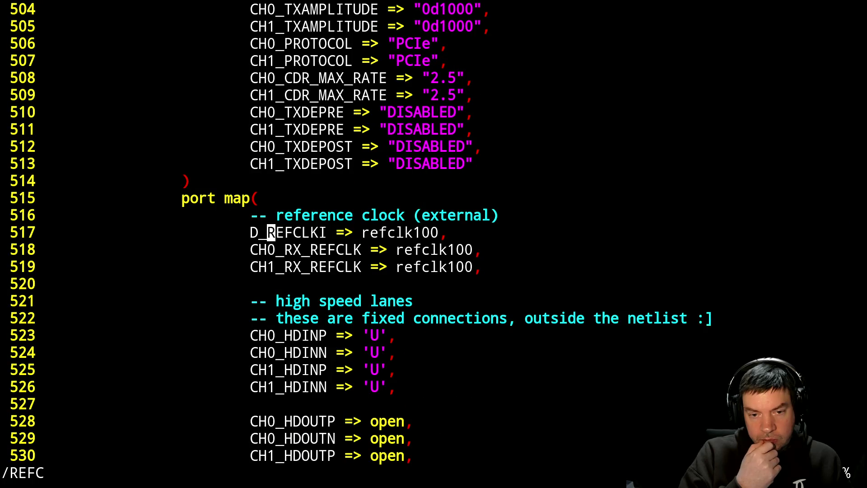
key(n)
key(n)
key(n)
key(n)
key(n)
key(n)
key(n)
key(n)
key(n)
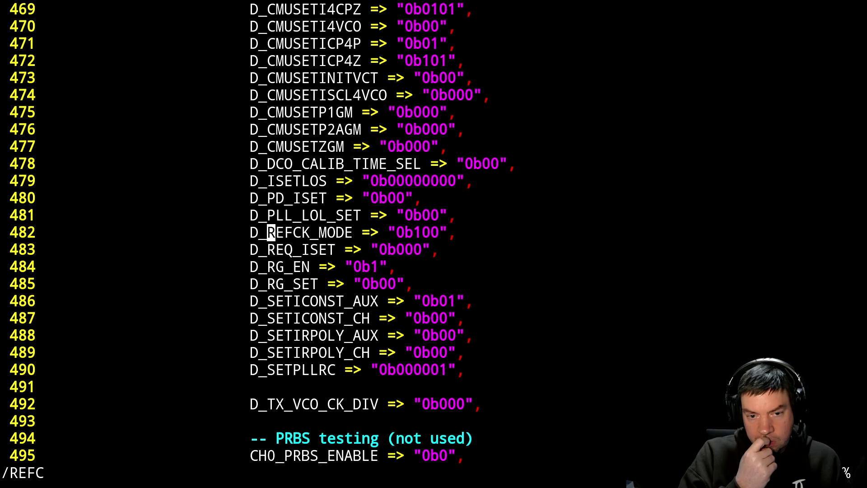
key(n)
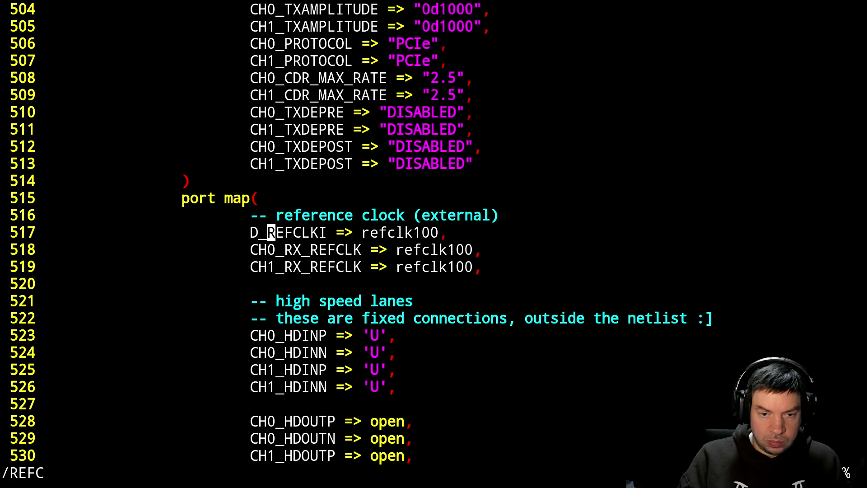
key(ctrl+f)
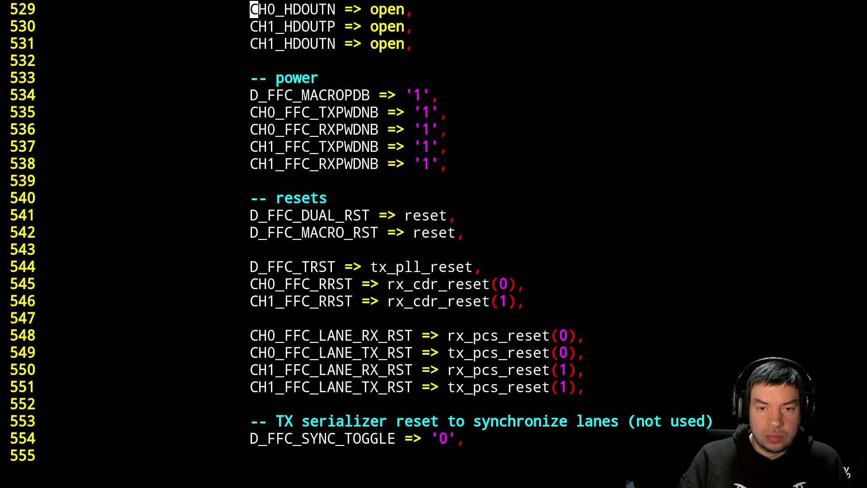
Page through the port map past the electrical idle settings and transmit/receive data ports.
key(ctrl+b)
key(ctrl+b)
key(ctrl+f)
key(ctrl+b)
key(ctrl+f)
key(ctrl+f)
key(ctrl+f)
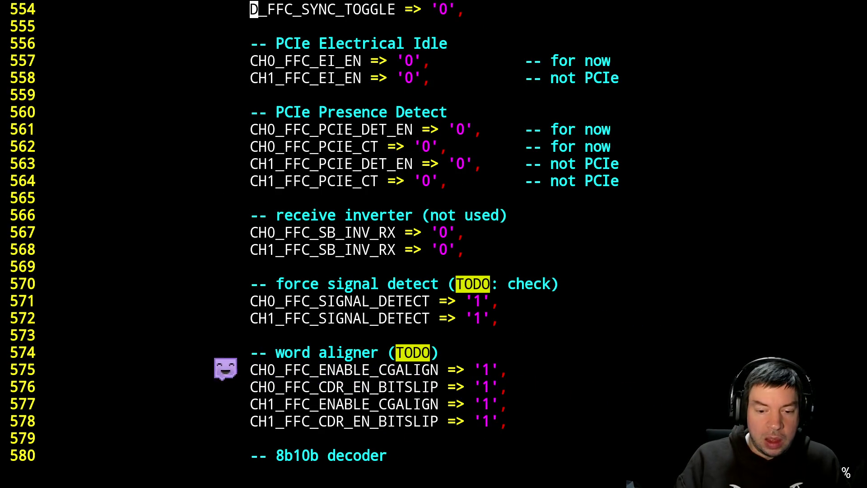
key(ctrl+f)
key(ctrl+f)
key(ctrl+f)
key(ctrl+f)
key(ctrl+f)
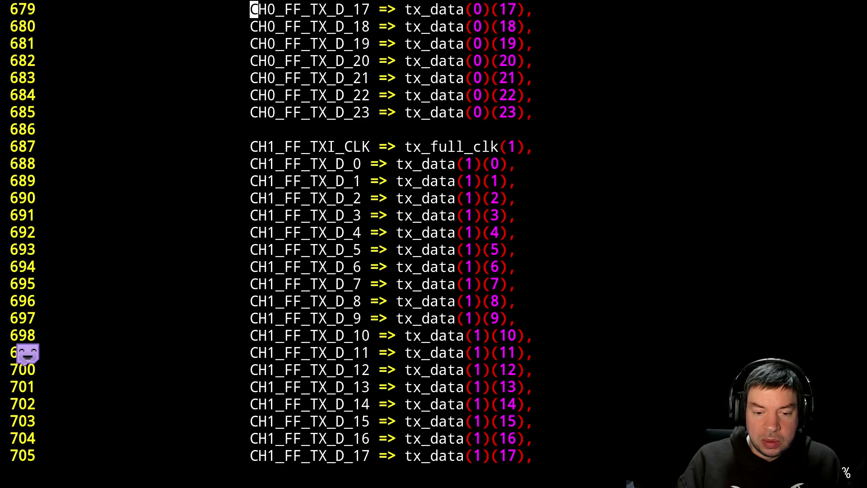
key(ctrl+f)
key(ctrl+b)
key(ctrl+b)
key(ctrl+b)
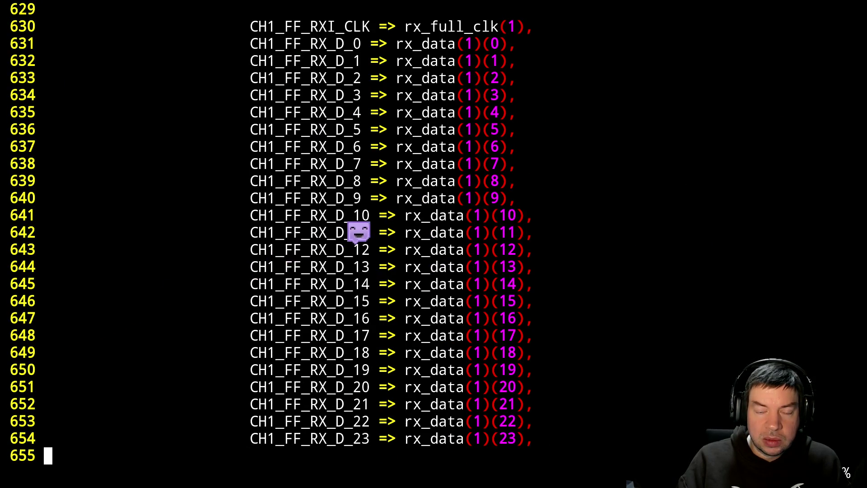
key(ctrl+b)
key(ctrl+b)
key(ctrl+b)
key(ctrl+b)
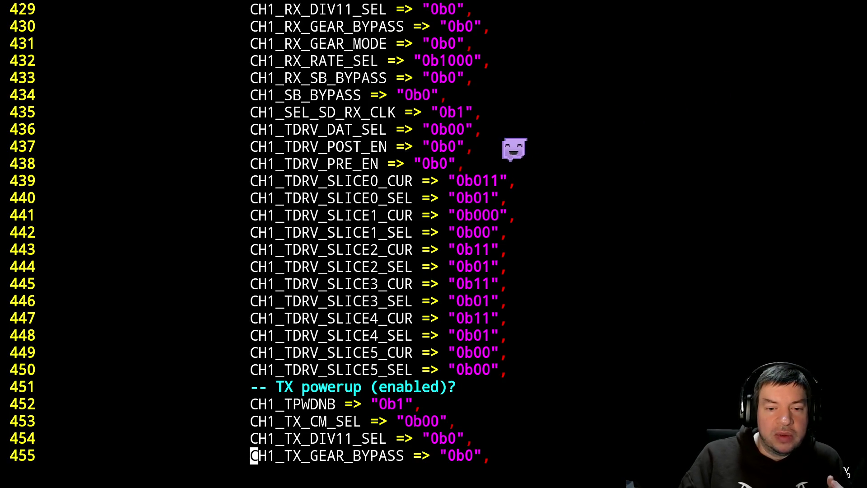
Page up through the CH1 termination, DCO and calibration generics to the CH0 transmit driver settings, then switch to the Lattice guide.
key(ctrl+b)
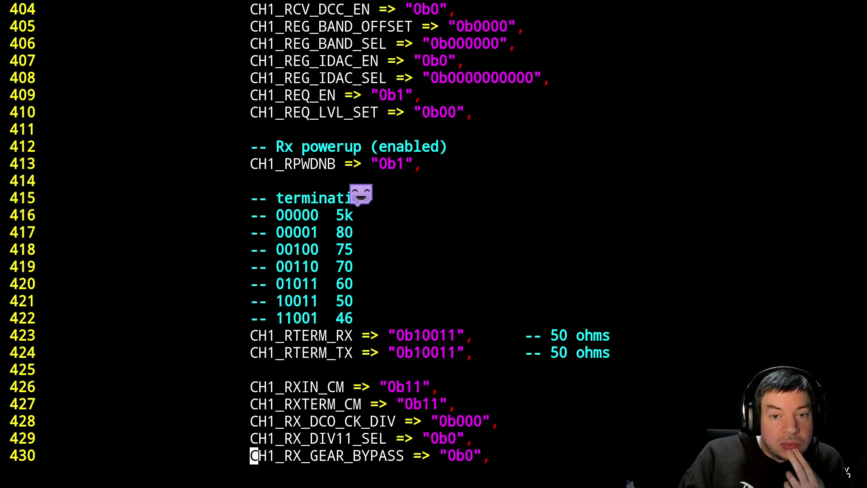
key(ctrl+b)
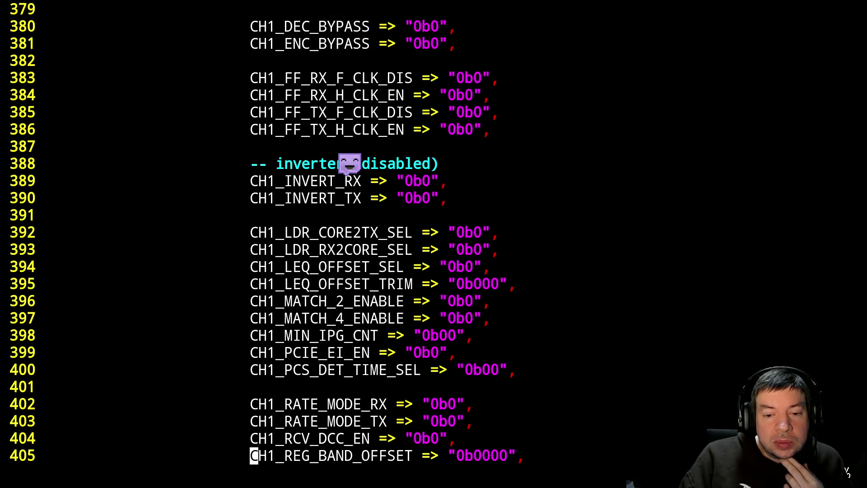
key(ctrl+b)
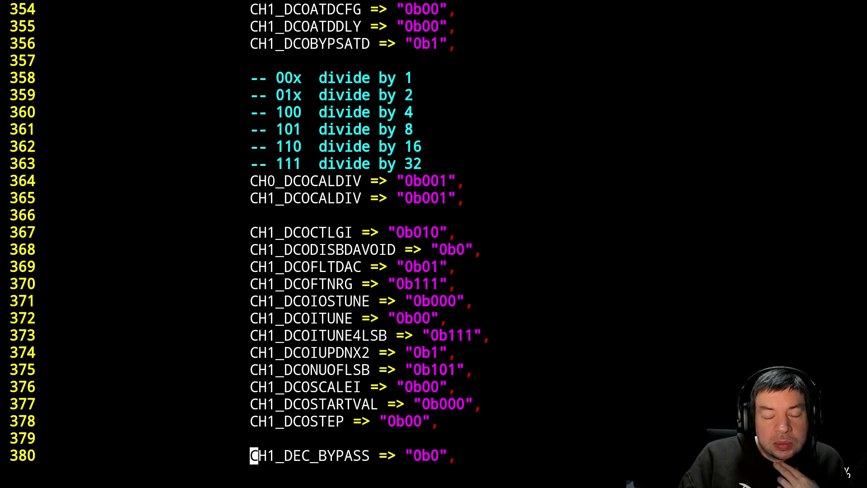
key(ctrl+b)
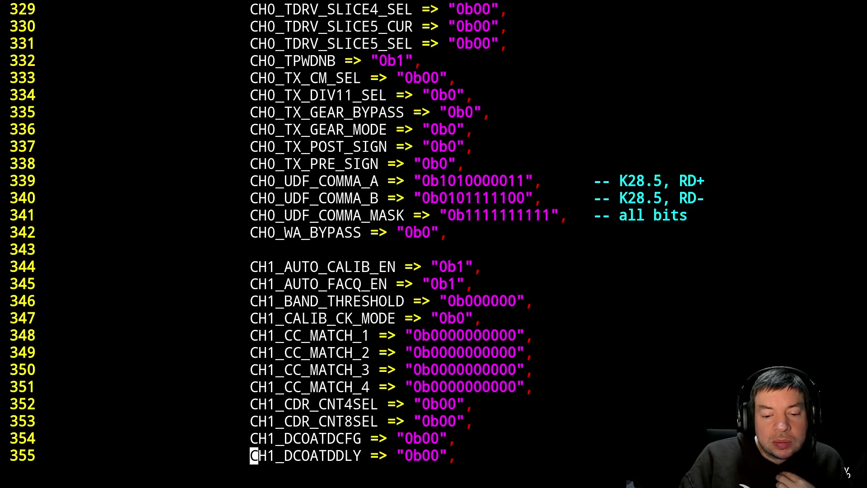
key(ctrl+f)
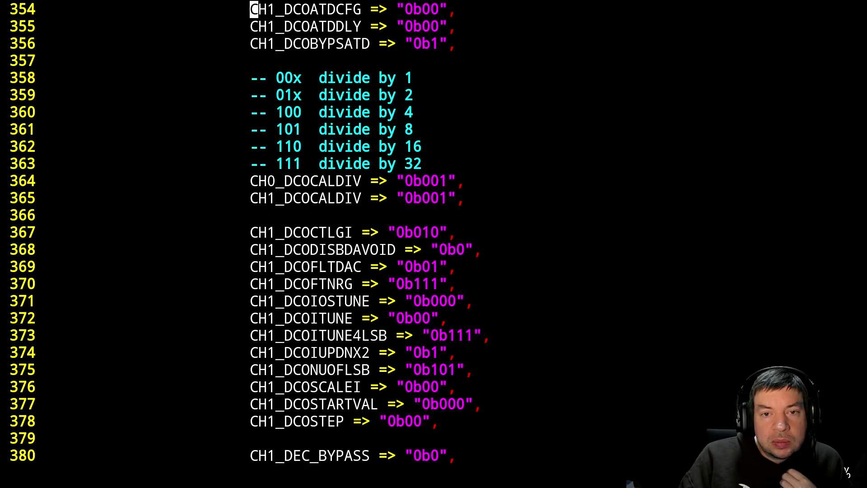
key(ctrl+b)
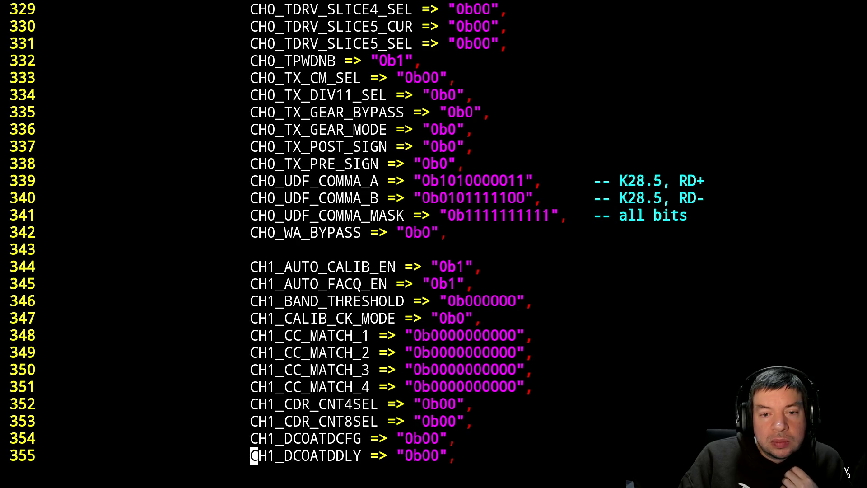
key(ctrl+b)
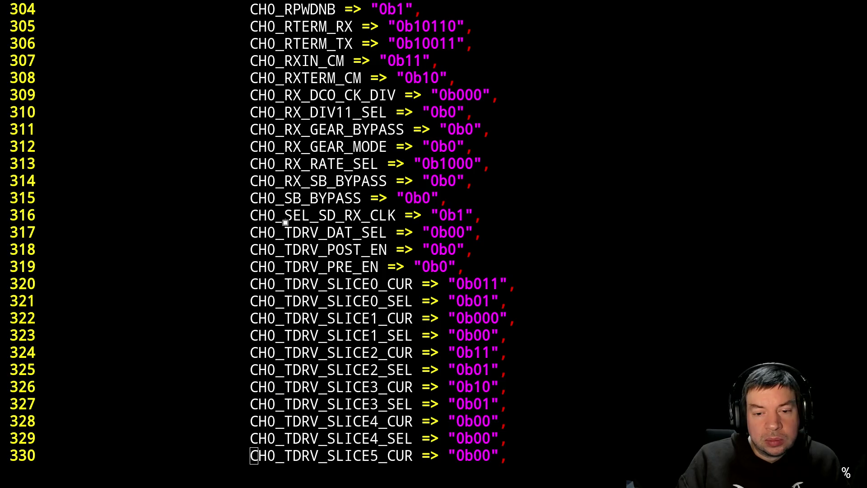
key(alt+Tab)
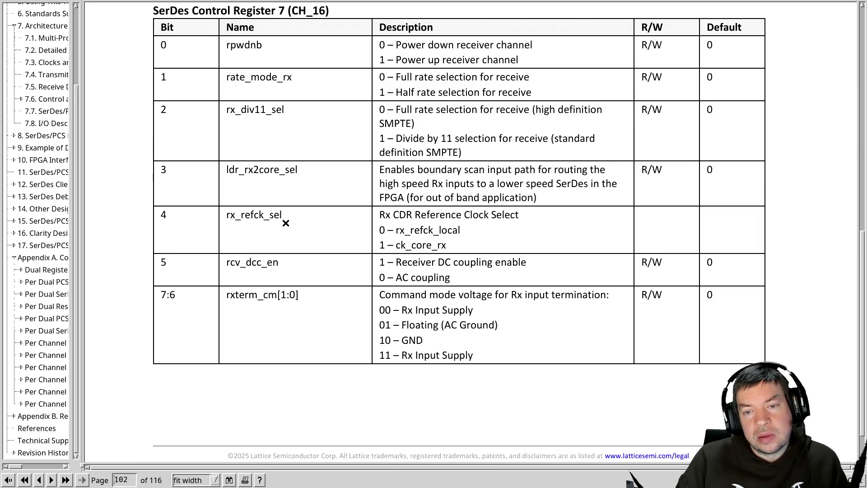
scroll(286, 223, up, 5)
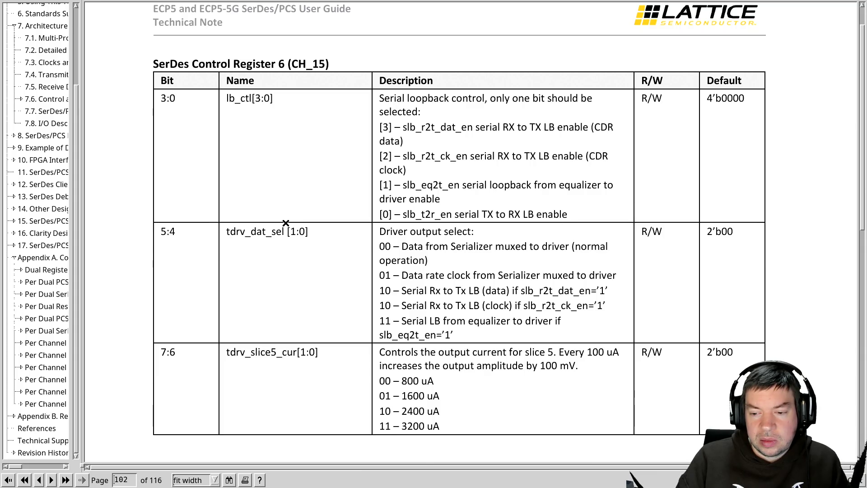
scroll(286, 223, up, 1)
scroll(286, 223, down, 6)
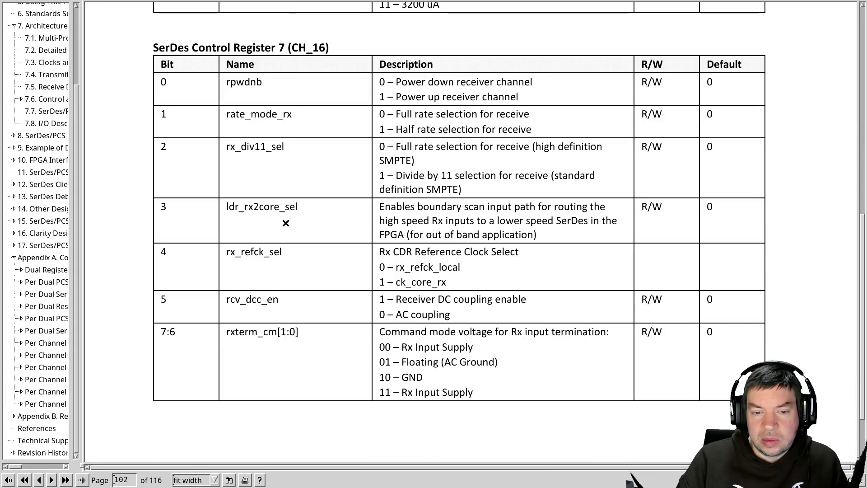
Search the SerDes guide for ck_core_rx near Control Register 7.
key(ctrl+f)
text(ck_core_rx)
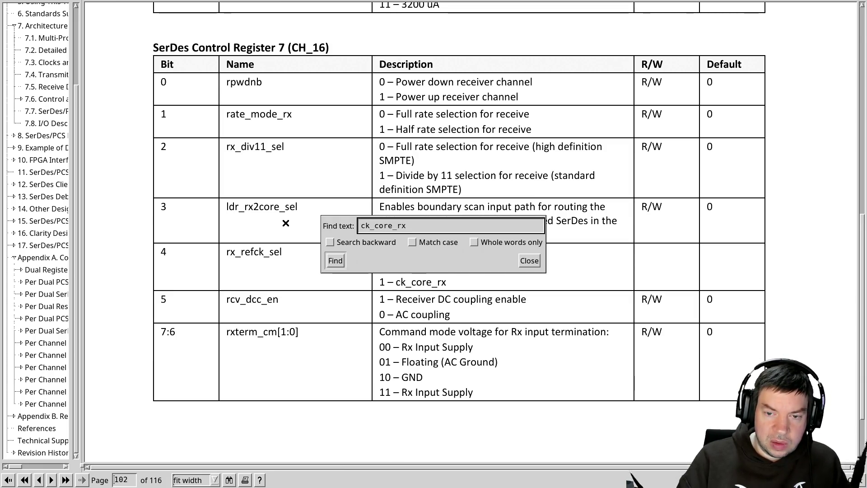
key(Return)
key(Escape)
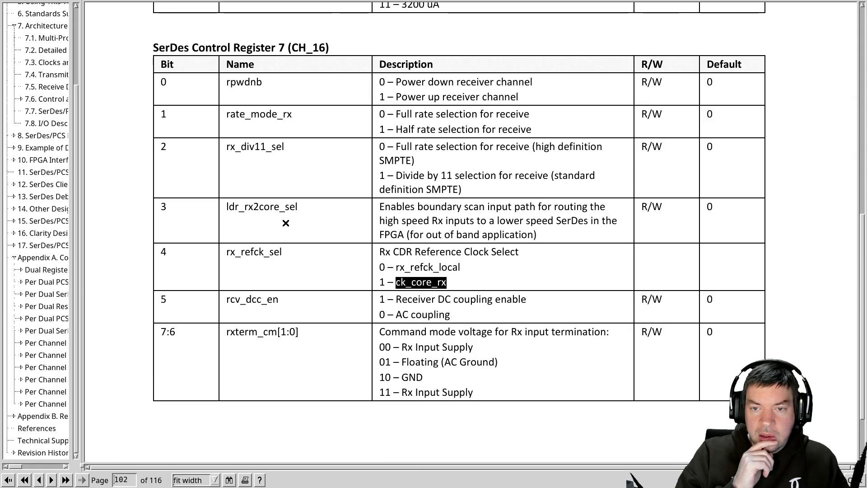
key(ctrl+f)
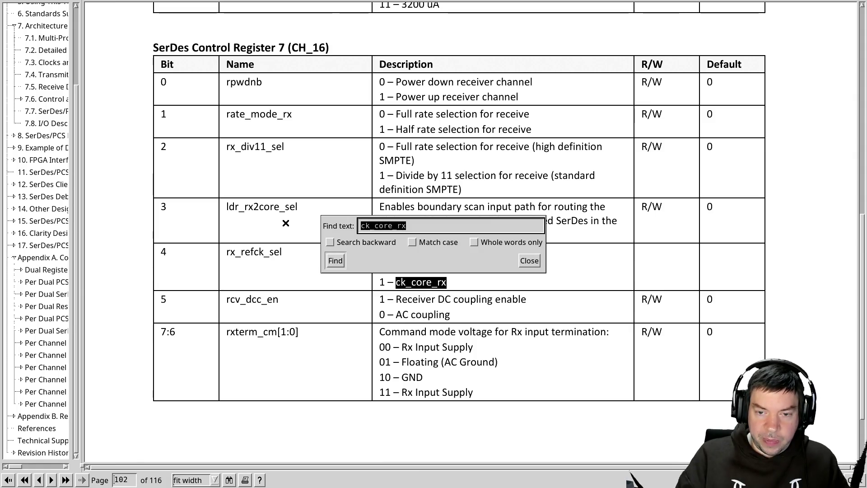
key(Escape)
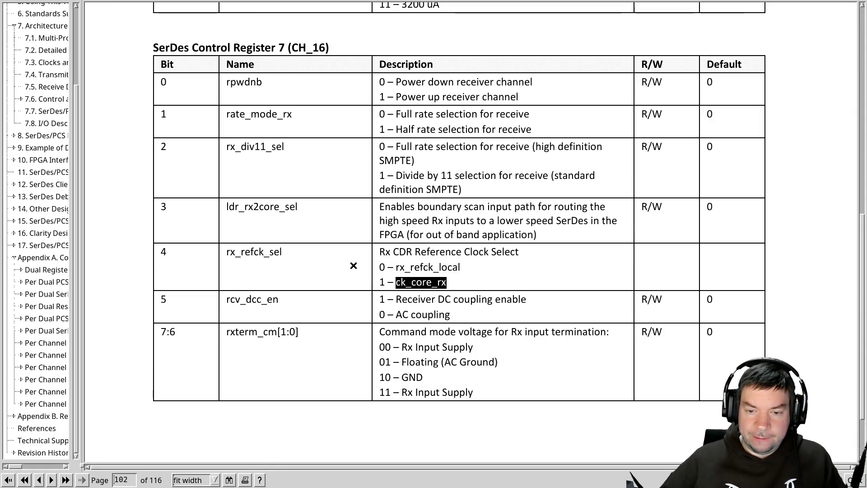
Search the guide for rx_refck, matching rx_refck_local in the rx_refck_sel row.
drag(396, 266, 470, 271)
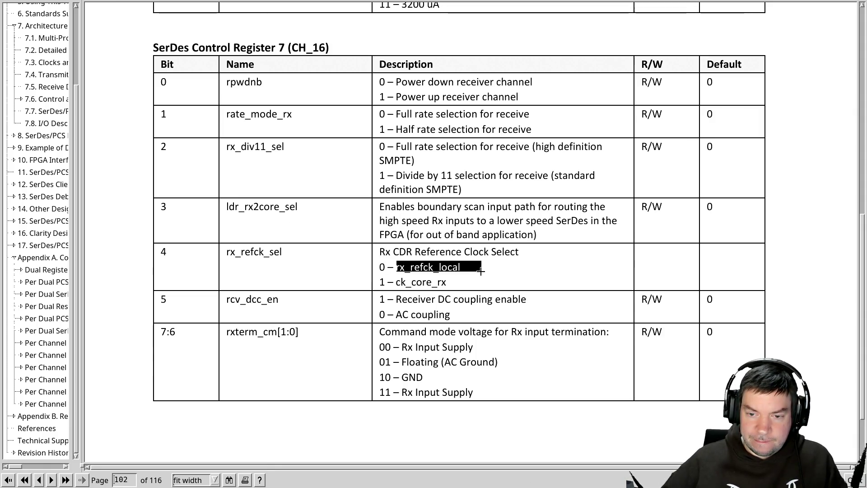
key(ctrl+f)
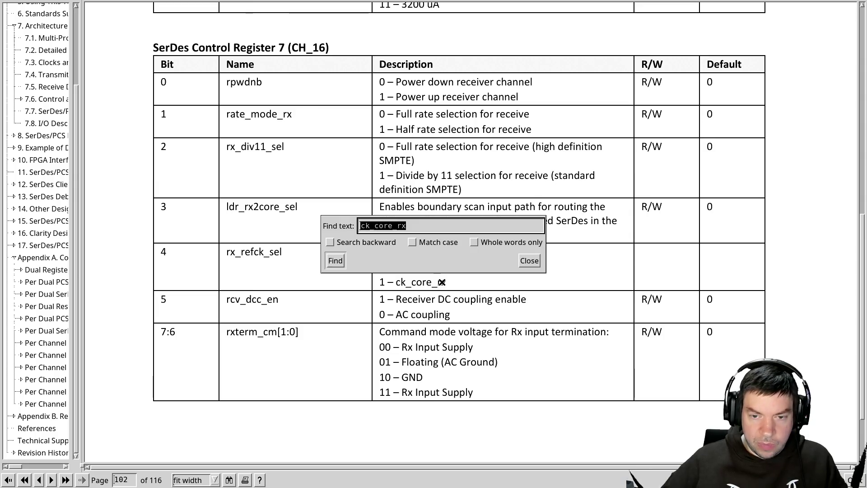
key(BackSpace)
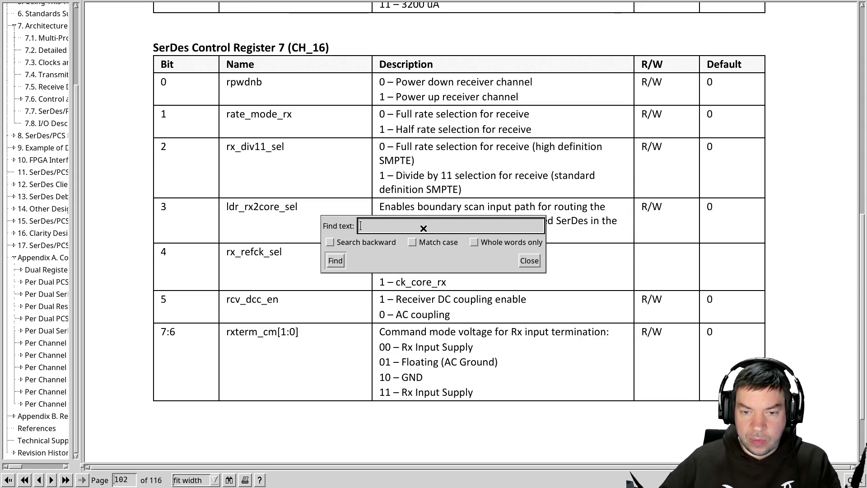
text(rx_refc)
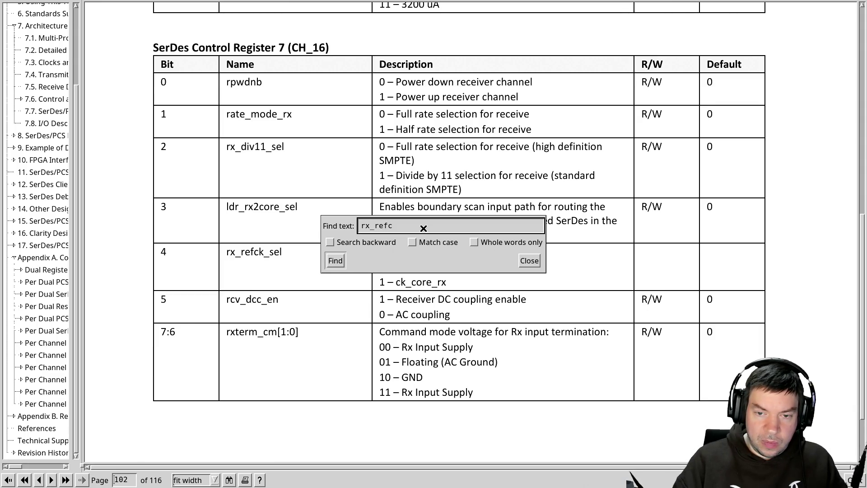
text(k_local)
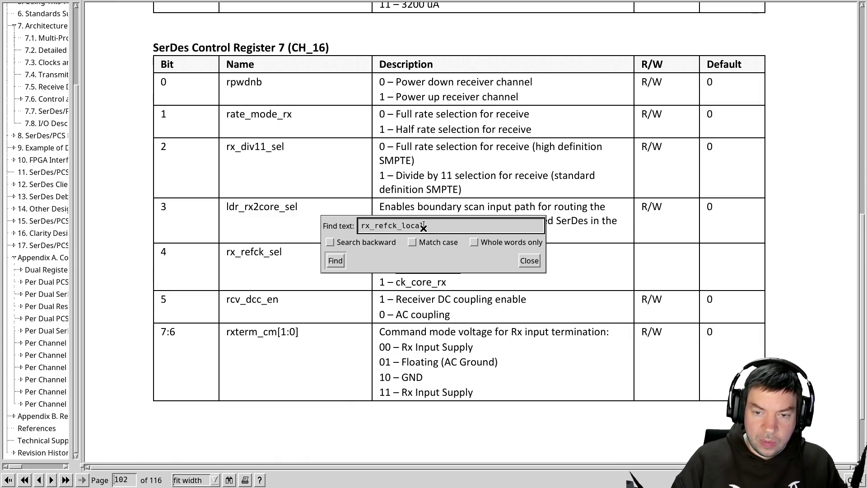
key(Return)
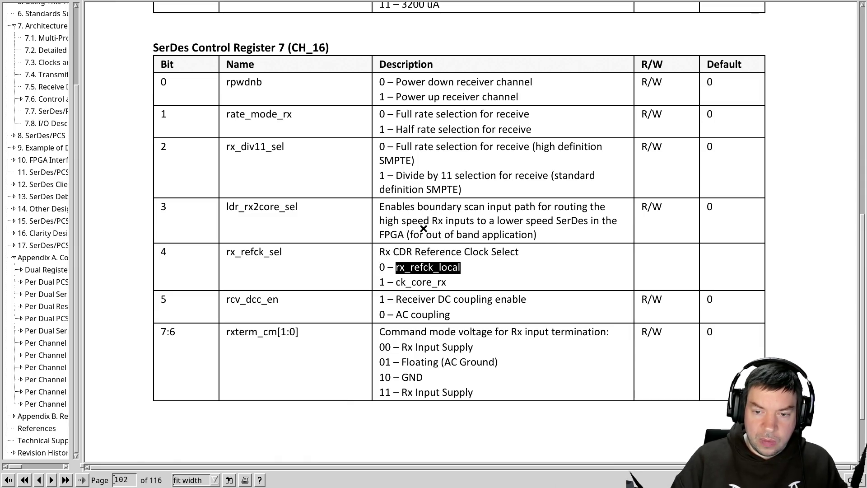
Jump to the next rx_refck_local hit in the REFCK_OUT_SEL row on page 90, then return to Vim.
key(F3)
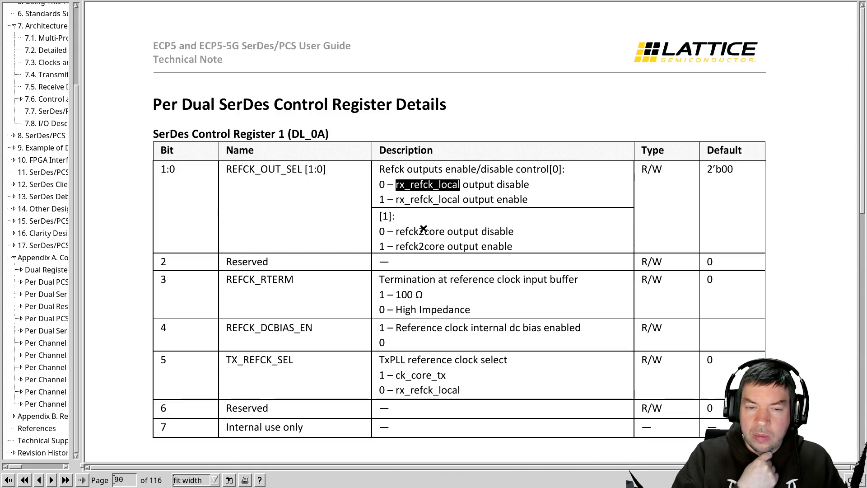
key(alt+Tab)
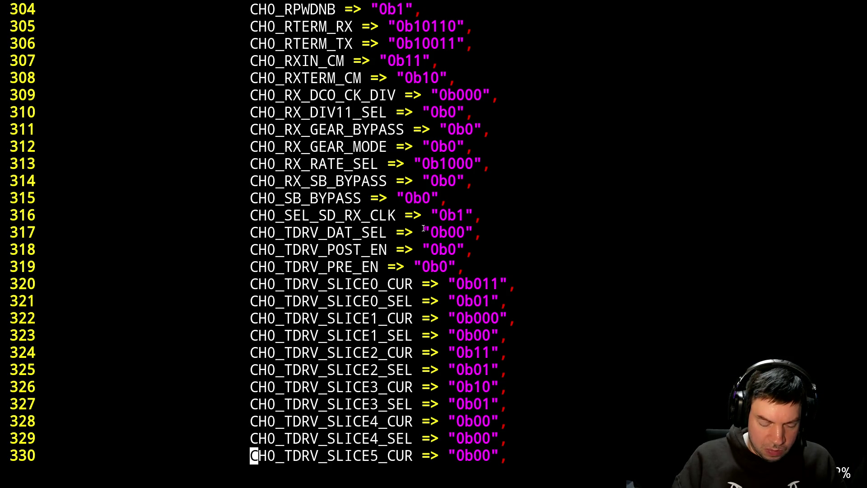
text(/REFCK)
Search the VHDL for REFCK and cycle through the matches down to the EXTREFB generics.
key(Return)
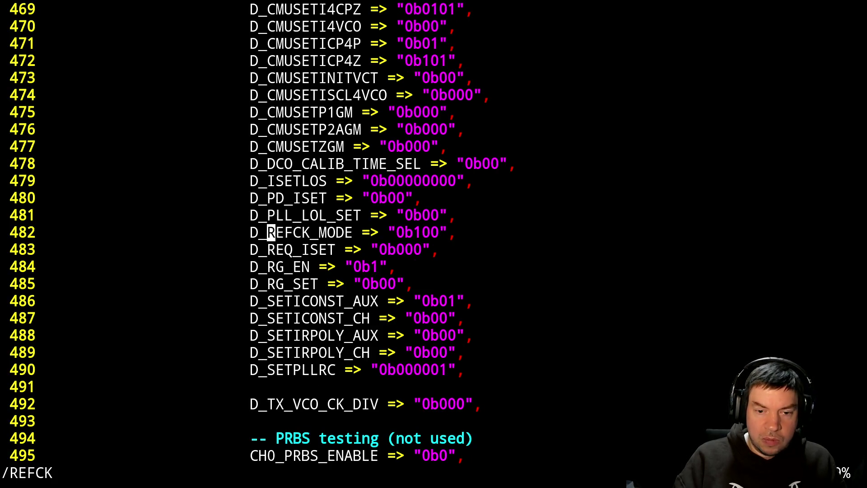
key(n)
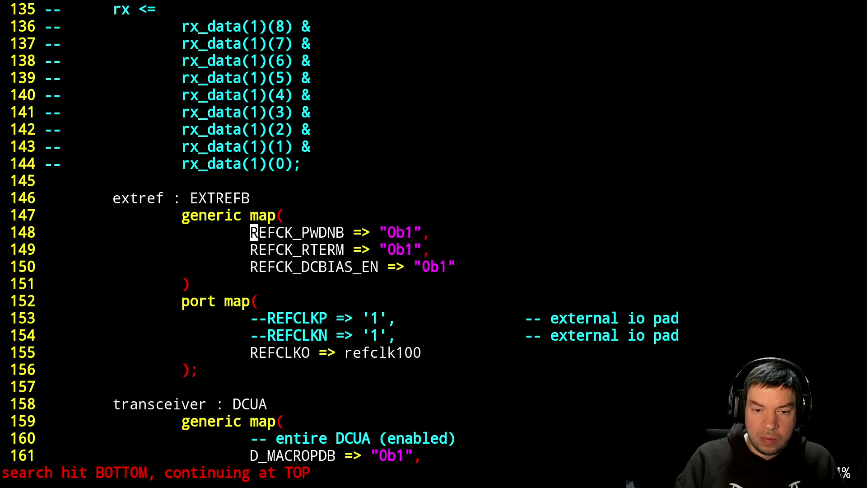
key(n)
key(n)
key(n)
key(n)
key(n)
key(n)
key(n)
key(n)
key(n)
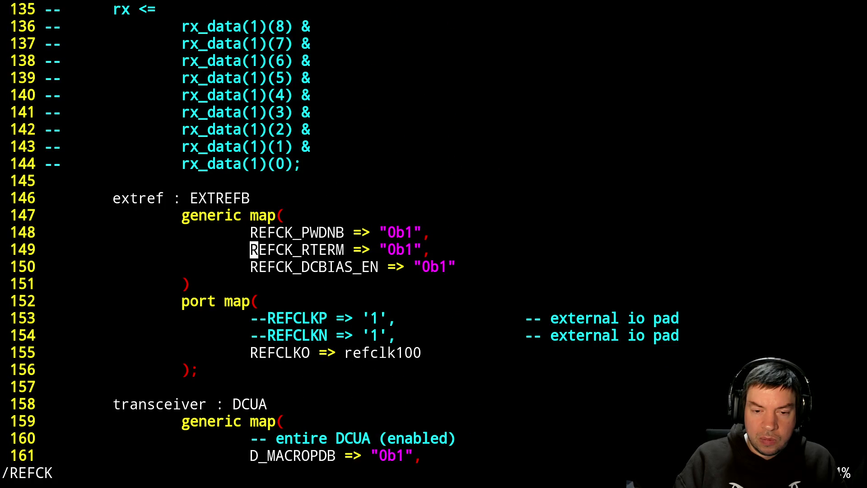
key(n)
key(n)
key(alt+Tab)
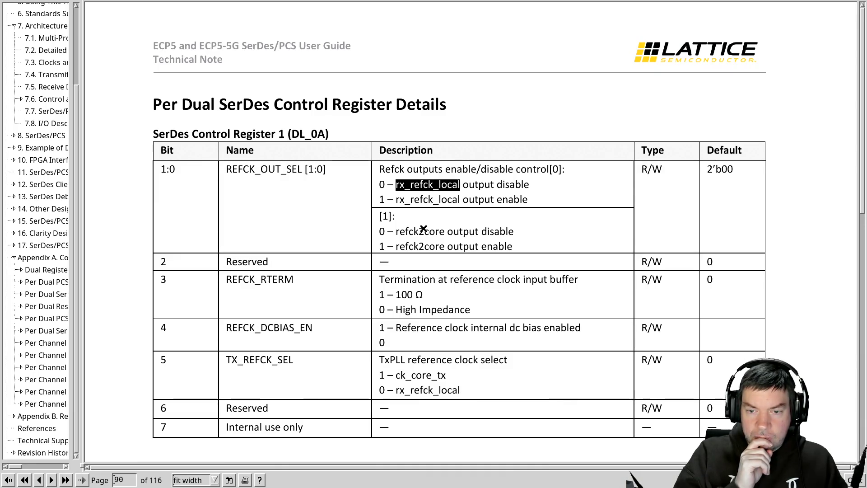
Cycle the rx_refck_local hits past TX_REFCK_SEL and page 102 back to REFCK_OUT_SEL.
key(F3)
key(F3)
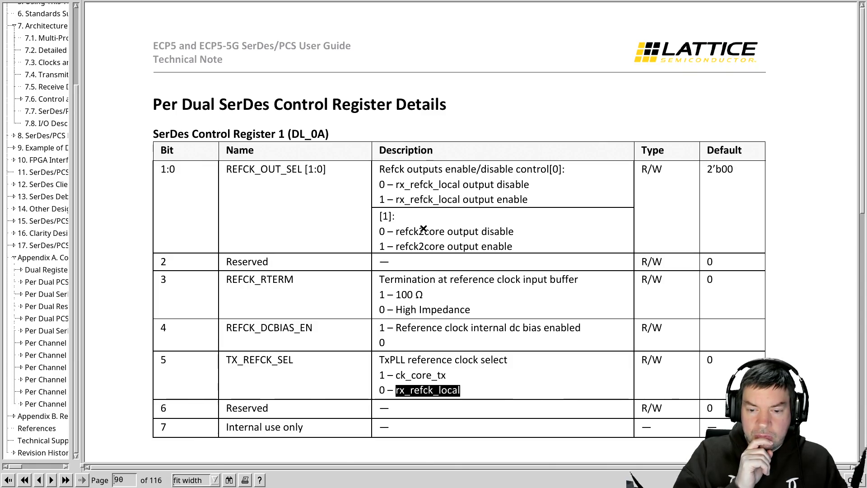
key(F3)
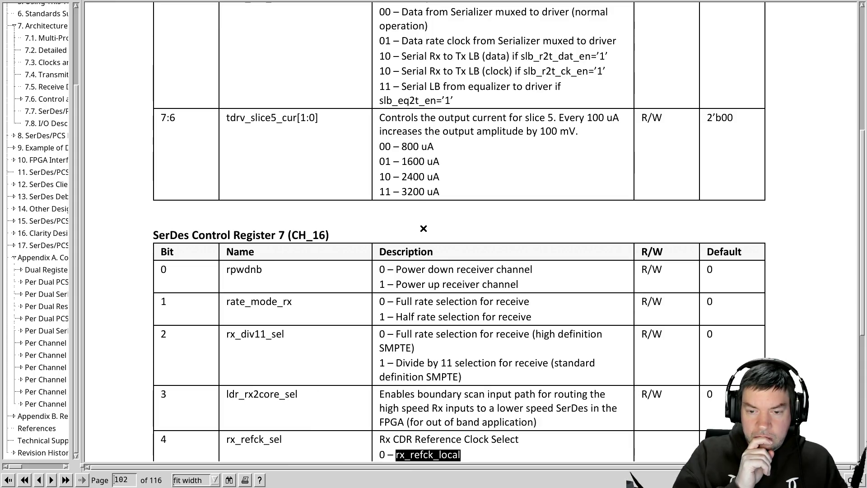
key(shift+F3)
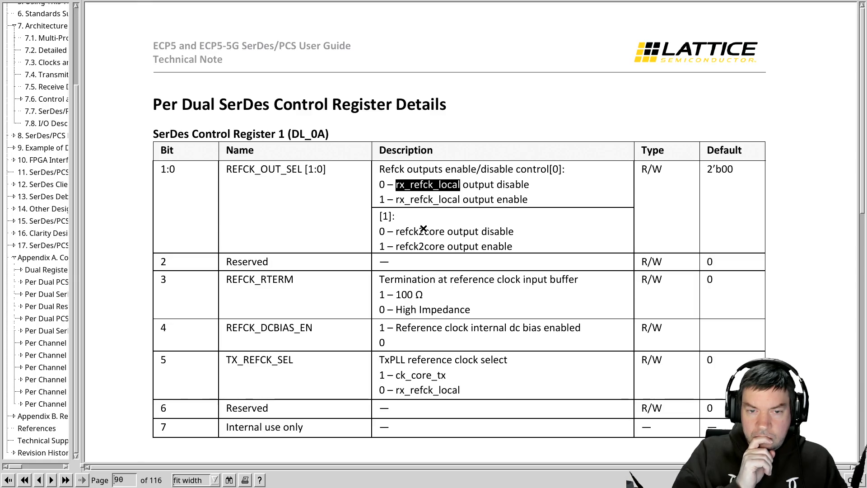
key(alt+Tab)
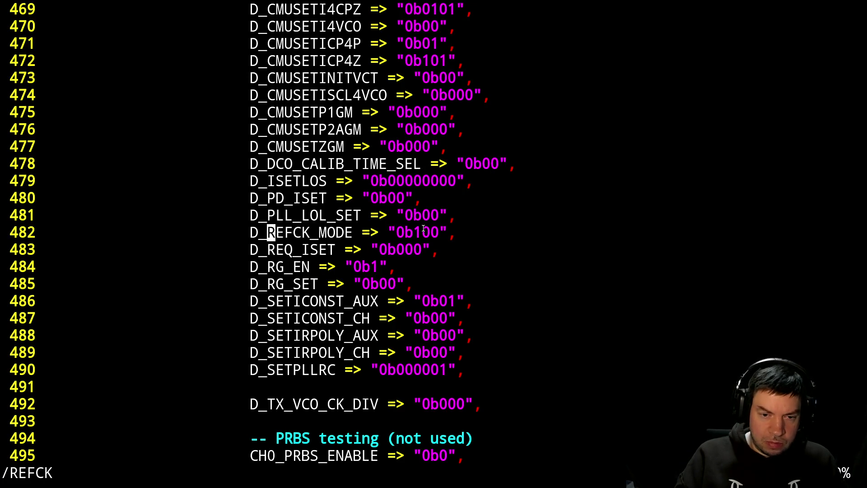
Search the VHDL for OUT_SEL (no match) and page back through the CH1 settings.
key(slash)
text(OUT_S)
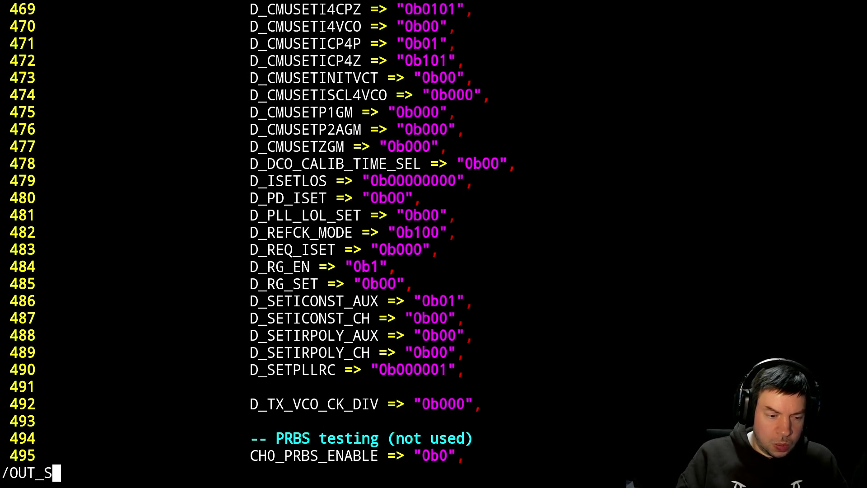
text(EL)
key(Return)
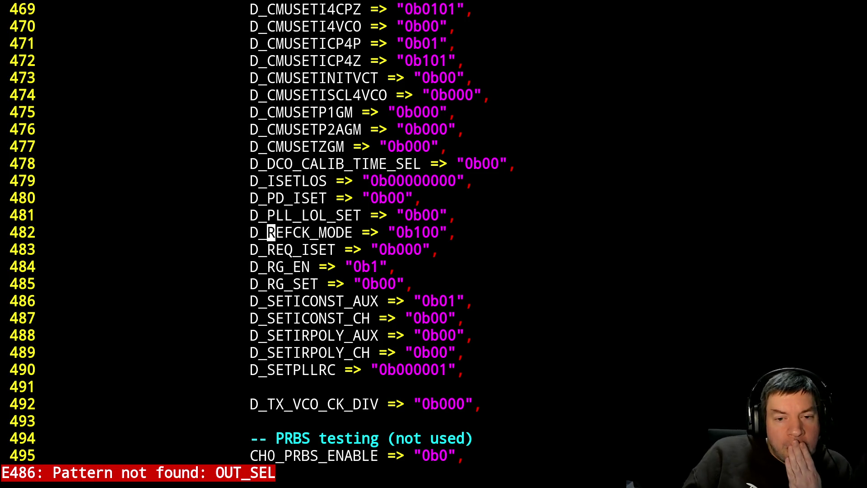
key(ctrl+b)
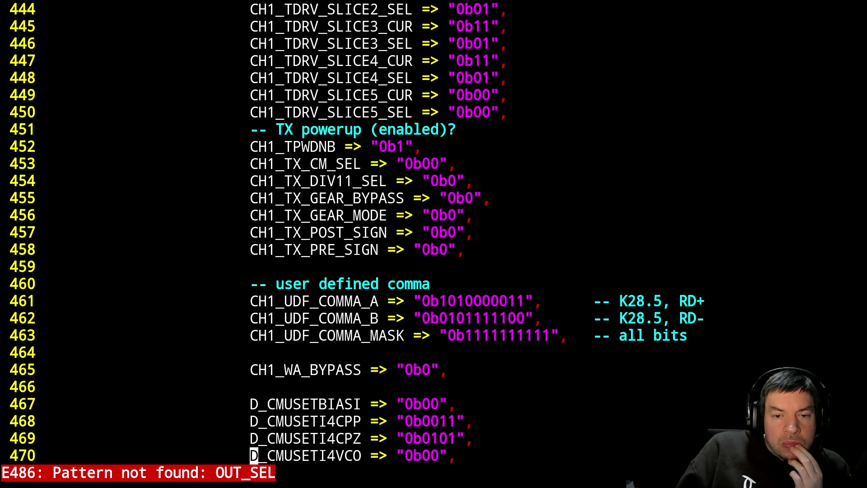
key(ctrl+b)
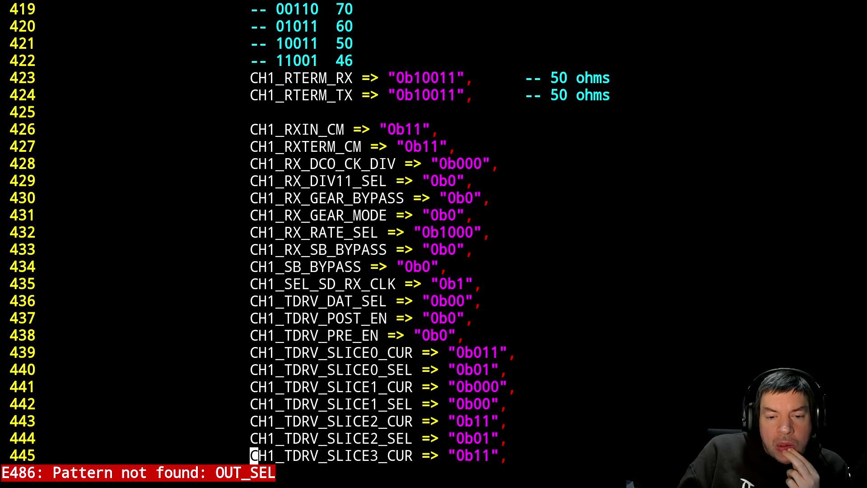
key(ctrl+b)
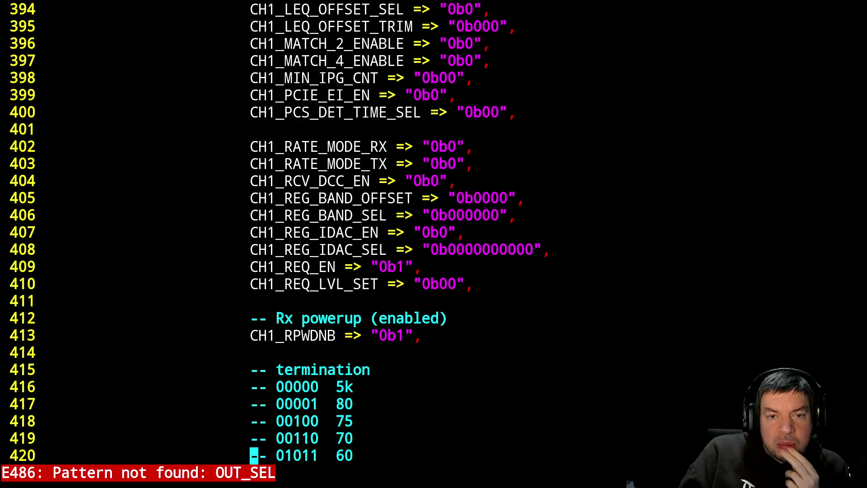
key(ctrl+b)
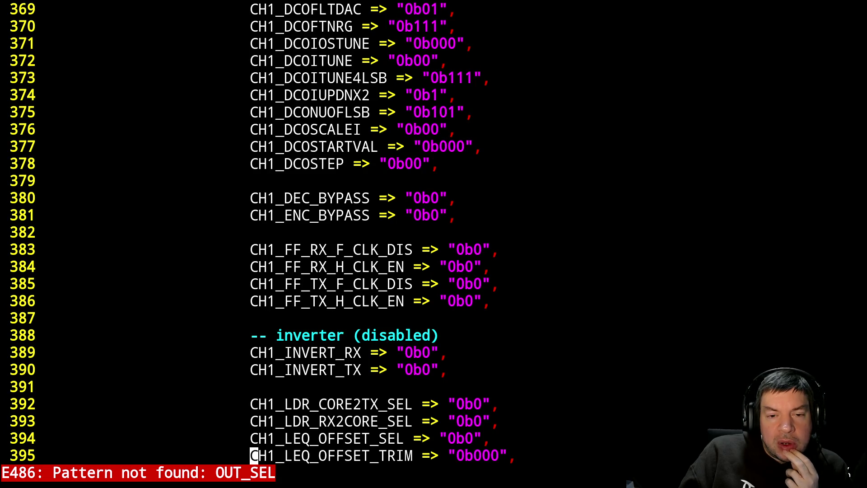
Page back into the CH0 settings around CH0_REG_BAND_OFFSET and the calibration lines.
key(ctrl+b)
key(ctrl+b)
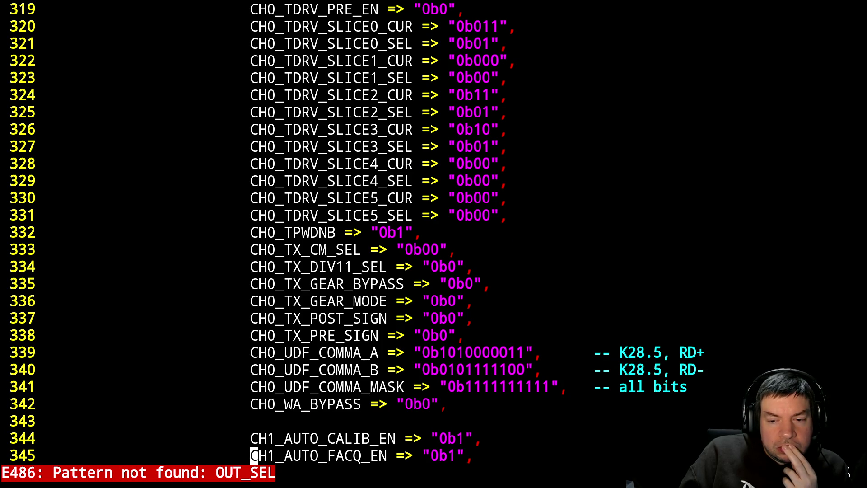
key(ctrl+b)
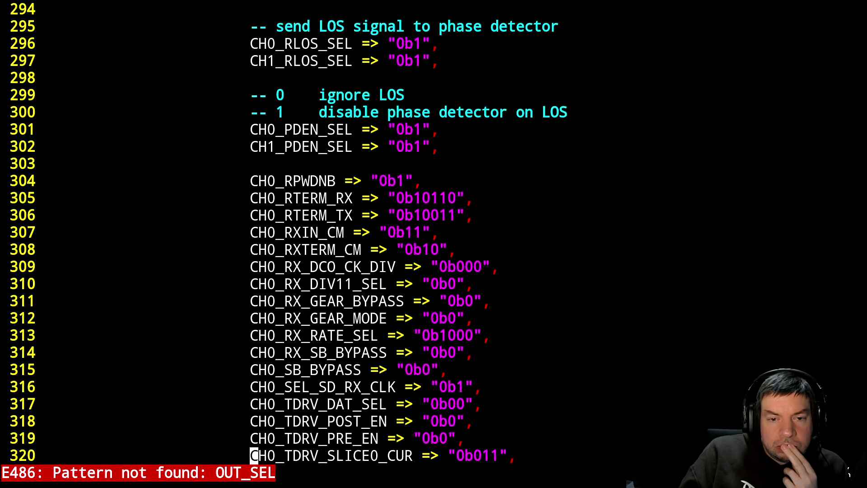
key(ctrl+b)
key(ctrl+b)
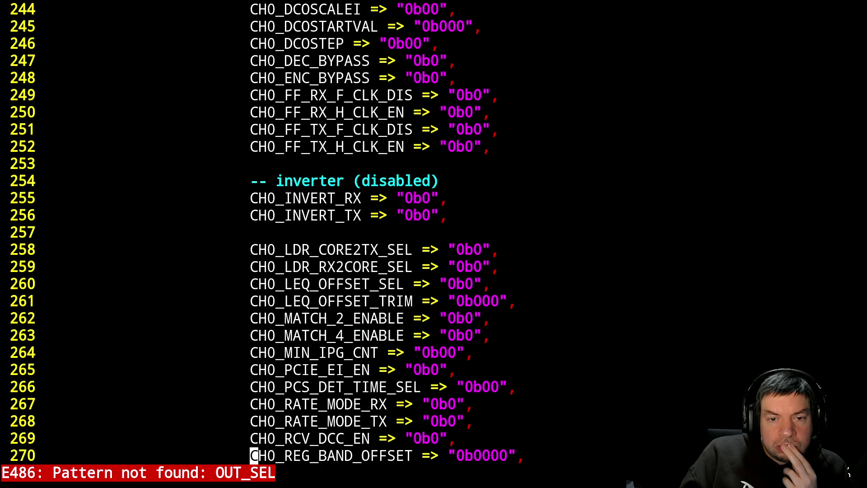
key(ctrl+f)
key(ctrl+b)
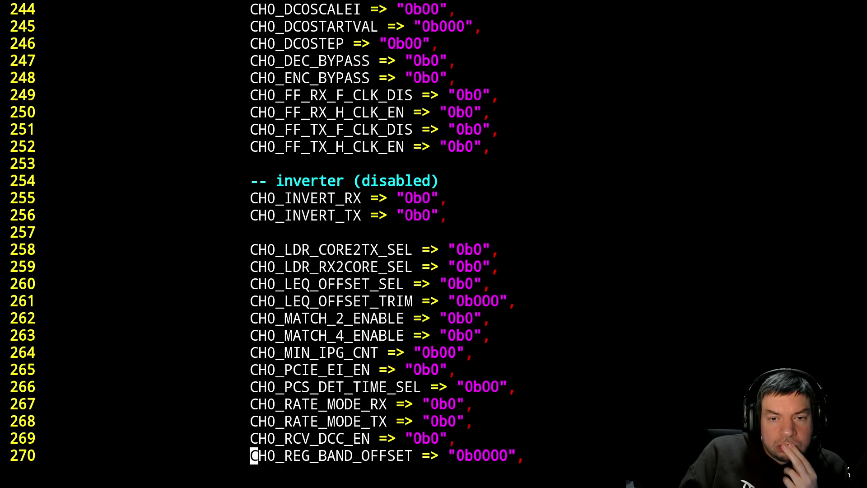
key(ctrl+b)
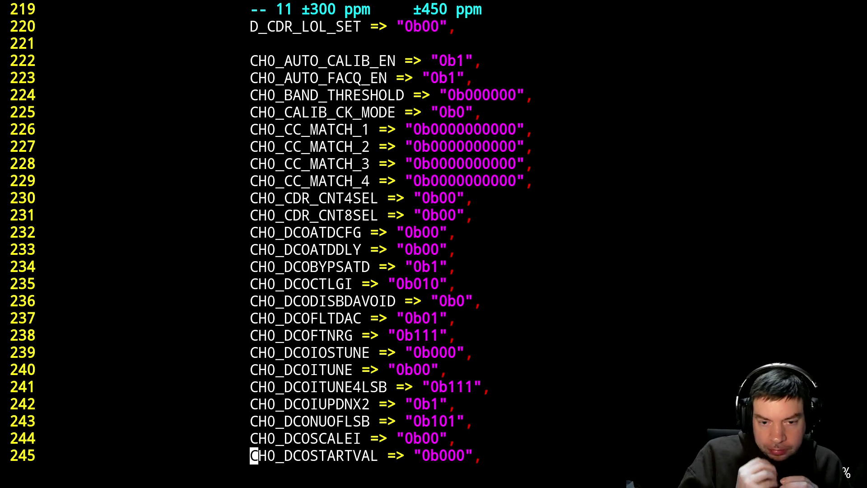
Review the CDR tolerance, mode select, CH0 calibration and receive equalizer generics, then switch to xpdf.
key(ctrl+b)
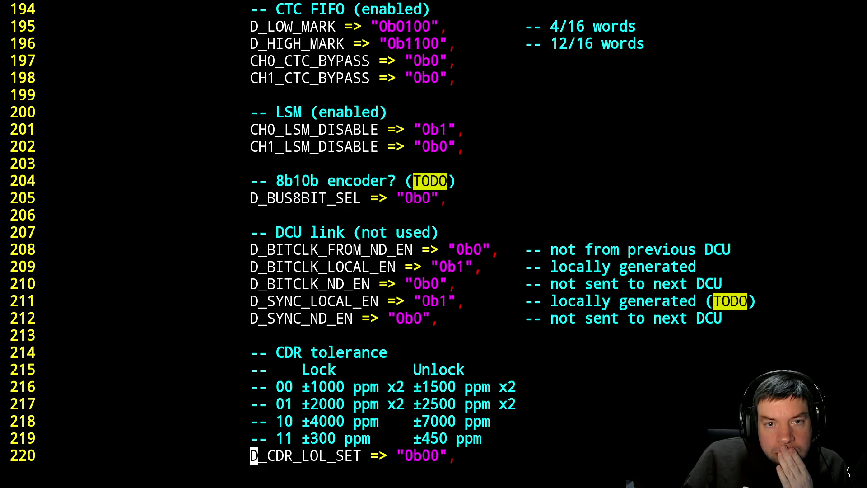
key(ctrl+b)
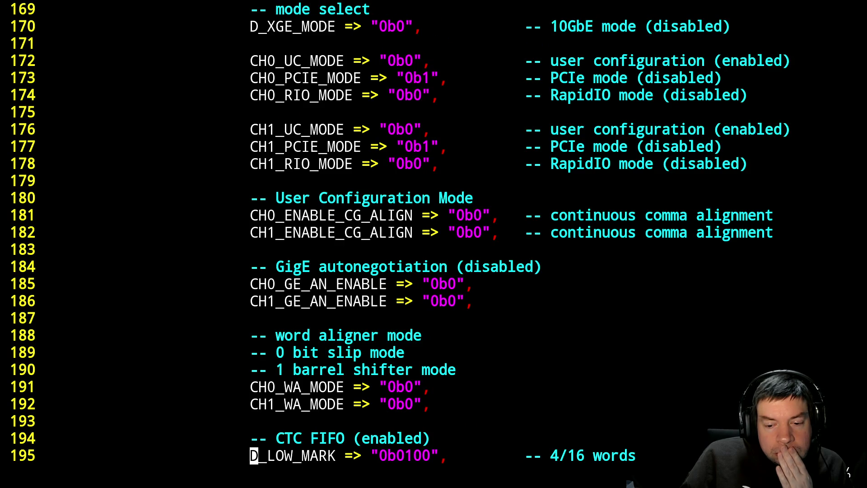
key(ctrl+f)
key(ctrl+f)
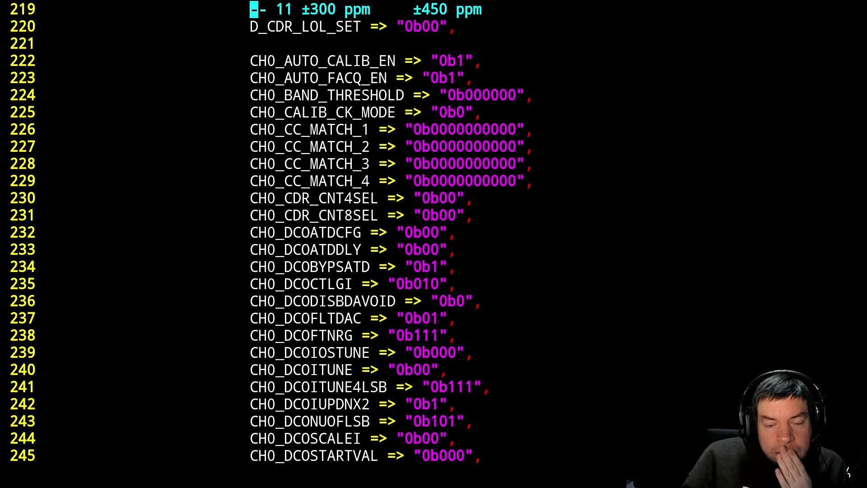
key(ctrl+f)
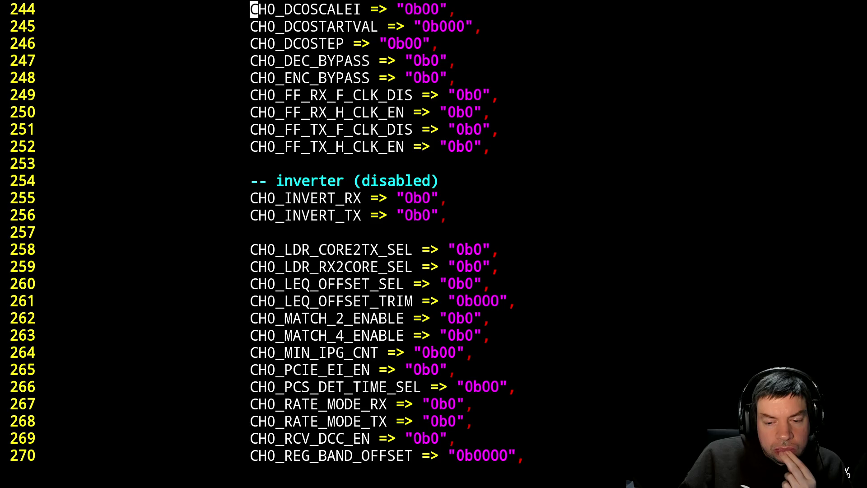
key(ctrl+f)
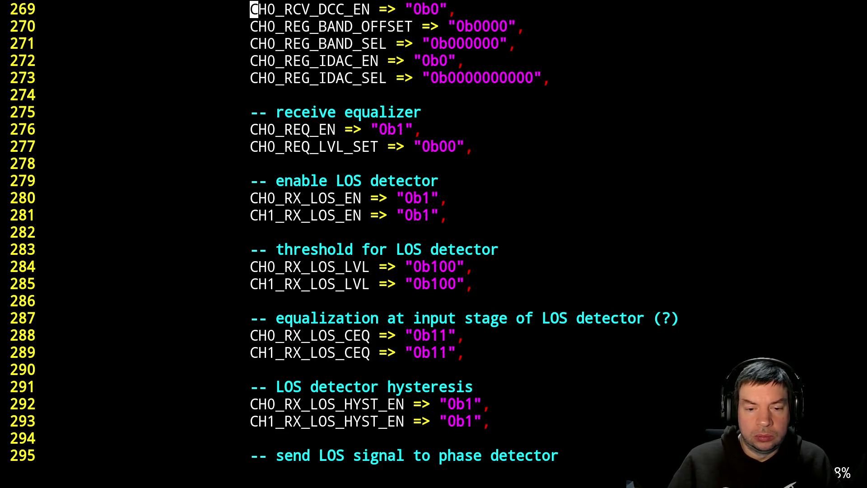
key(alt+Tab)
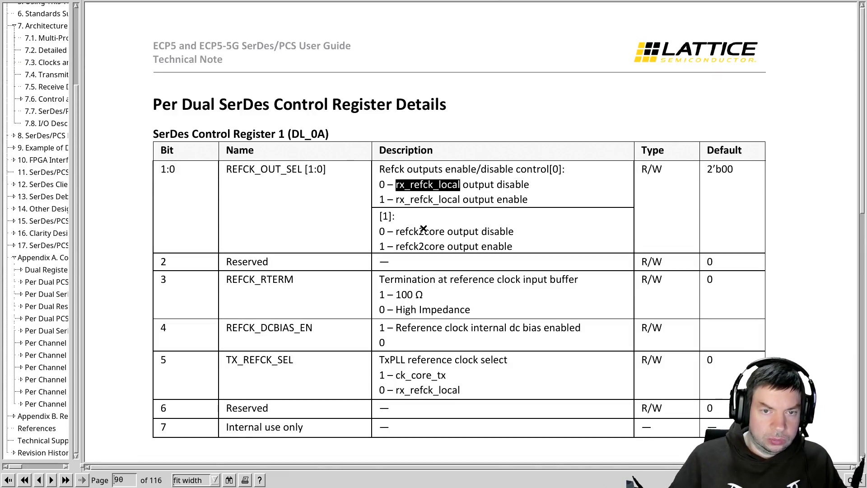
scroll(423, 229, up, 5)
scroll(423, 229, up, 5)
scroll(423, 228, up, 5)
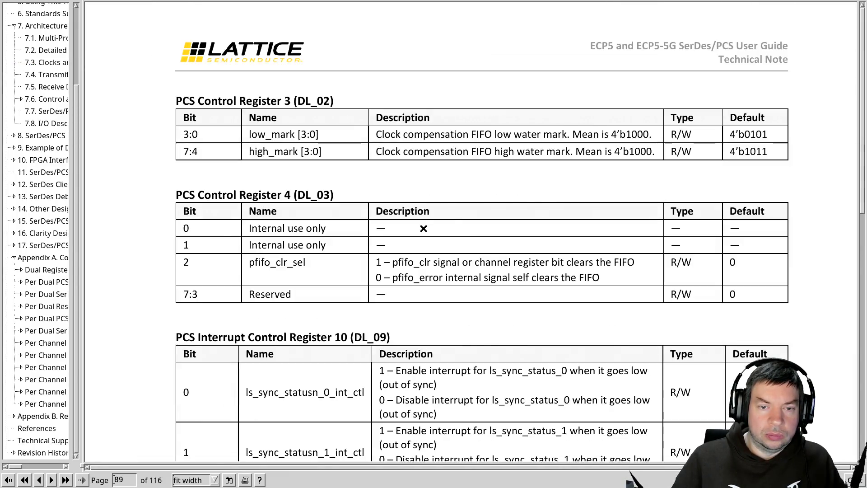
scroll(423, 229, up, 10)
scroll(423, 228, down, 5)
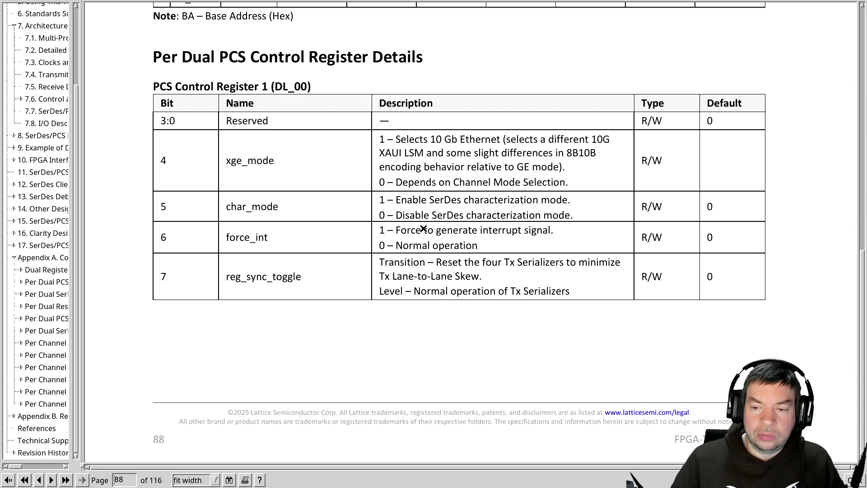
scroll(423, 229, down, 1)
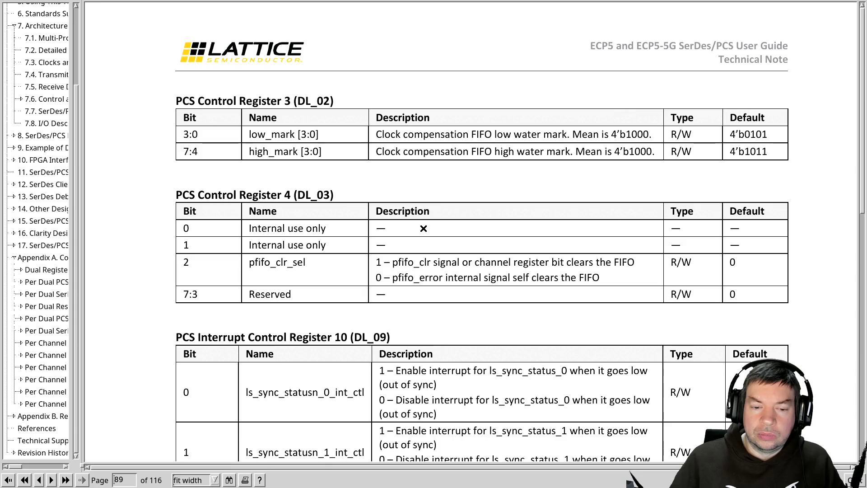
scroll(423, 229, down, 5)
scroll(424, 228, down, 3)
scroll(423, 228, down, 5)
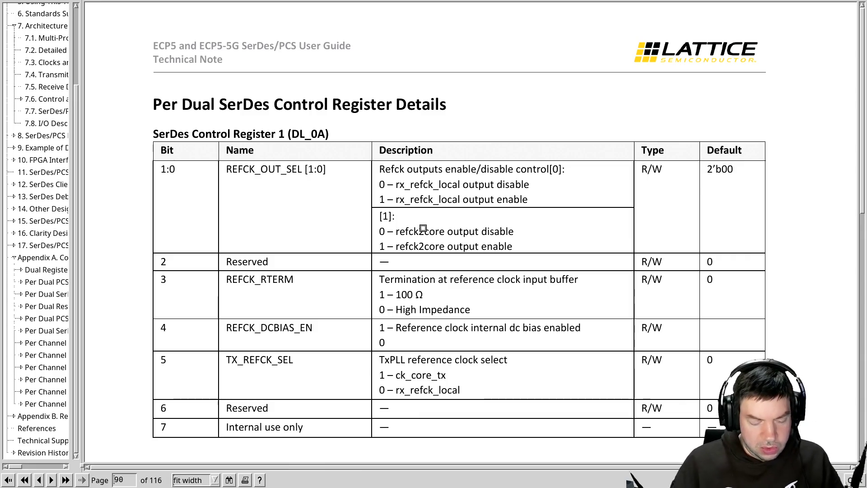
Return to Vim and jump back toward the reference clock block.
key(alt+Tab)
key(Page_Up)
key(Page_Up)
key(Page_Up)
key(Page_Up)
key(Page_Up)
key(Page_Up)
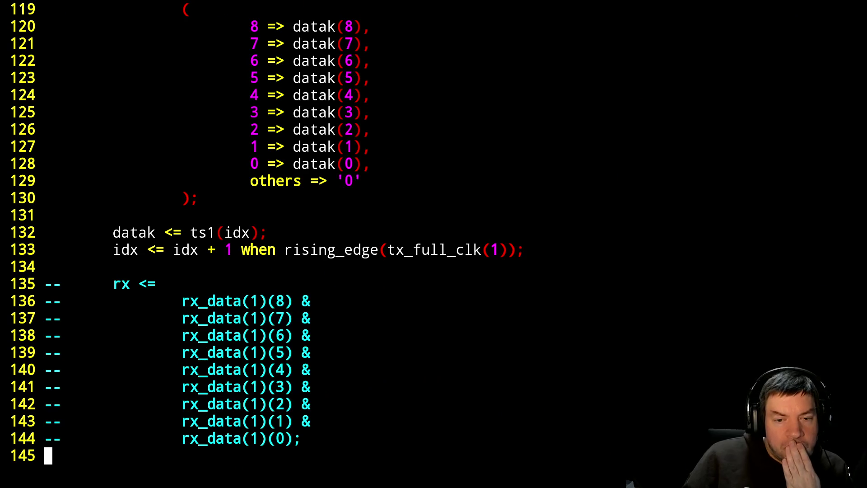
View the EXTREFB instance's REFCK_DCBIAS_EN line, then page to the mode select settings.
key(ctrl+d)
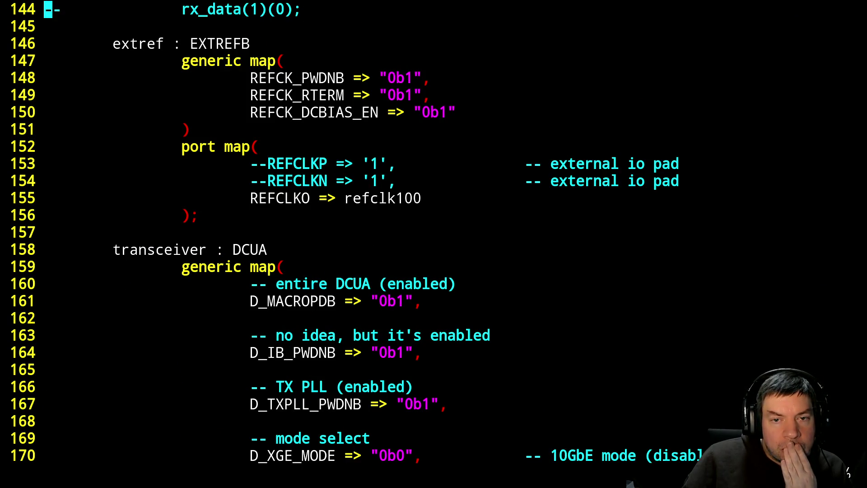
key(Down)
key(Down)
key(Down)
key(Down)
key(Down)
key(Up)
key(Up)
key(Up)
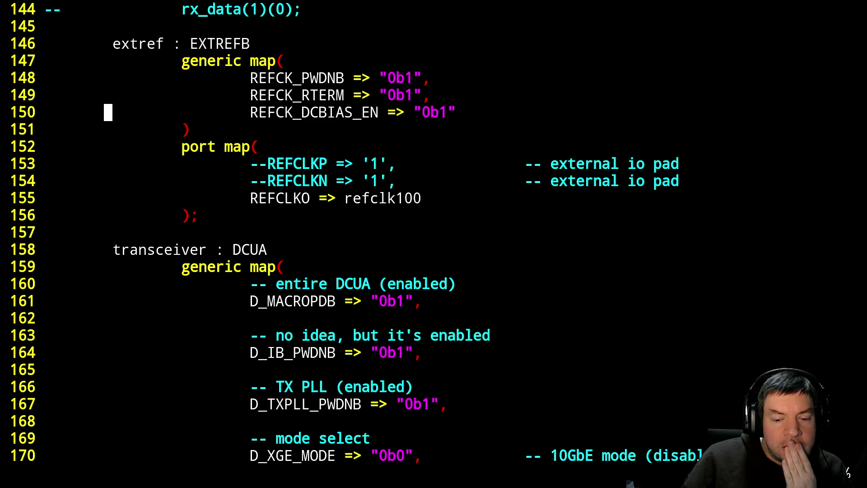
key(Down)
key(ctrl+f)
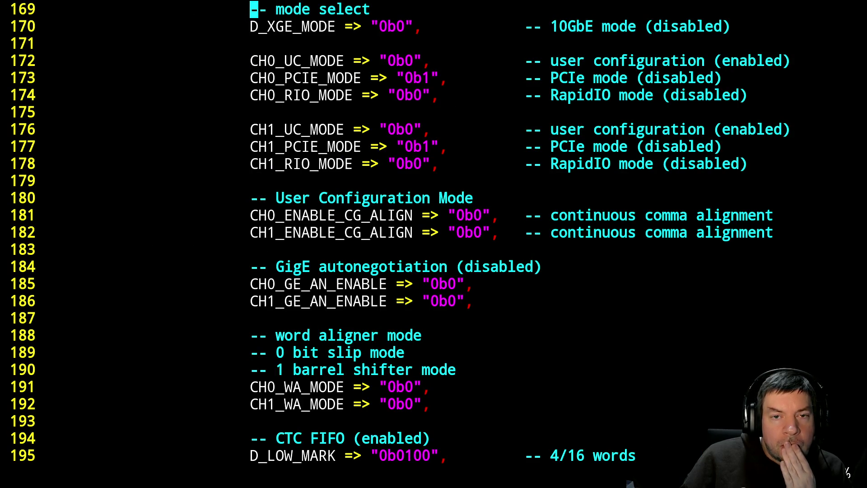
Position on the CH0 mode comment lines where CH0_PCIE_MODE reads 0b1.
key(Up)
key(Up)
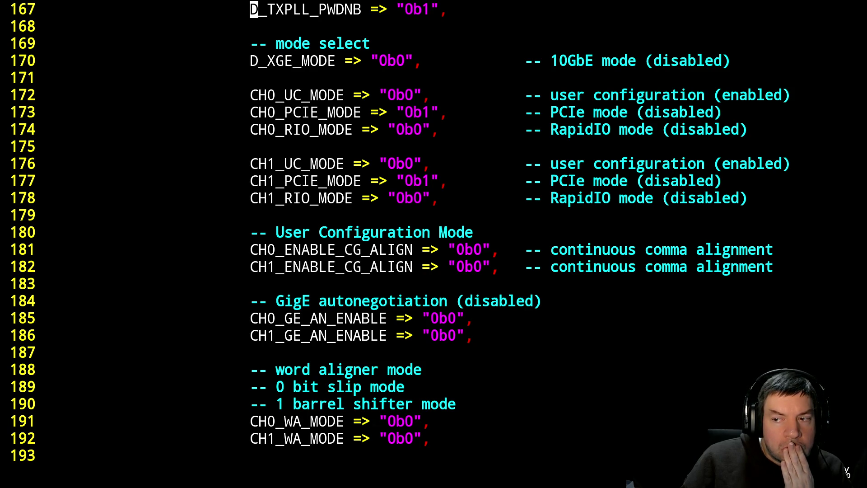
key(Up)
key(Down)
key(Down)
key(Down)
key(Down)
key(Down)
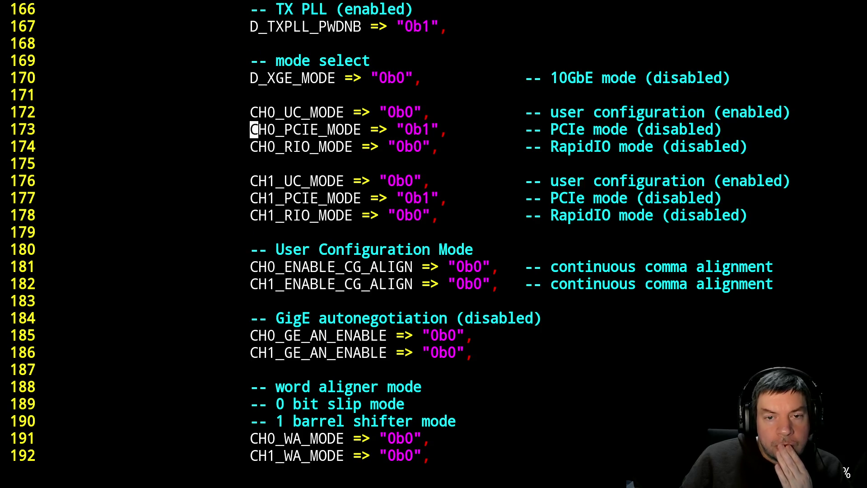
key(Up)
key(Right)
key(Right)
key(Right)
key(Right)
key(Right)
key(Right)
key(Right)
key(Right)
key(Right)
key(Right)
key(Right)
key(Right)
key(Right)
Delete the enabled/disabled notes from the CH0 UC, PCIE and RIO mode lines.
key(Right)
key(Right)
key(Right)
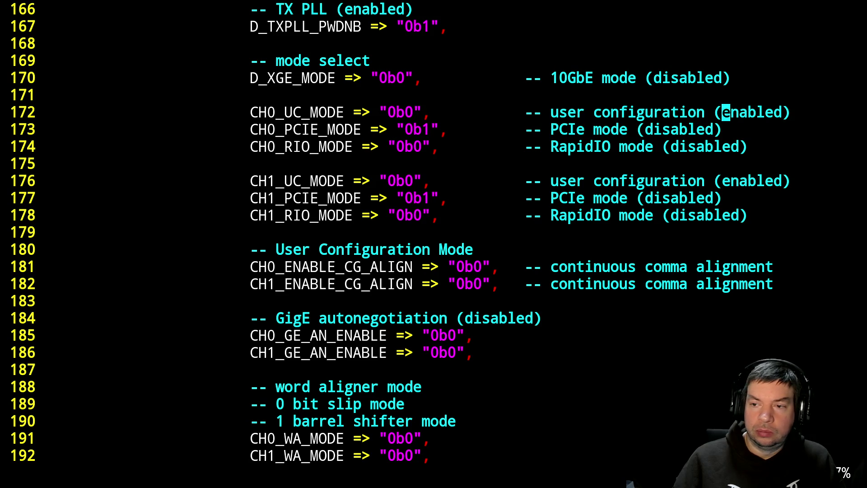
key(Left)
key(Left)
key(D)
key(Down)
key(Left)
key(Left)
key(Left)
key(Left)
key(Left)
key(Left)
key(Left)
key(D)
key(Down)
key(Right)
key(Right)
key(Right)
key(D)
key(Down)
key(Down)
Delete the enabled/disabled notes from the CH1 UC, PCIE and RIO mode lines.
key(Down)
key(Up)
key(Up)
key(Right)
key(Right)
key(Right)
key(Right)
key(Right)
key(D)
key(Down)
key(Left)
key(Left)
key(b)
key(b)
key(h)
key(D)
key(Down)
key(Right)
key(Right)
key(Right)
key(Right)
key(D)
Add a '-- use PCIe mode' comment above the block and move to the blank line between channels.
key(Up)
key(Up)
key(Up)
key(Up)
key(Up)
key(Up)
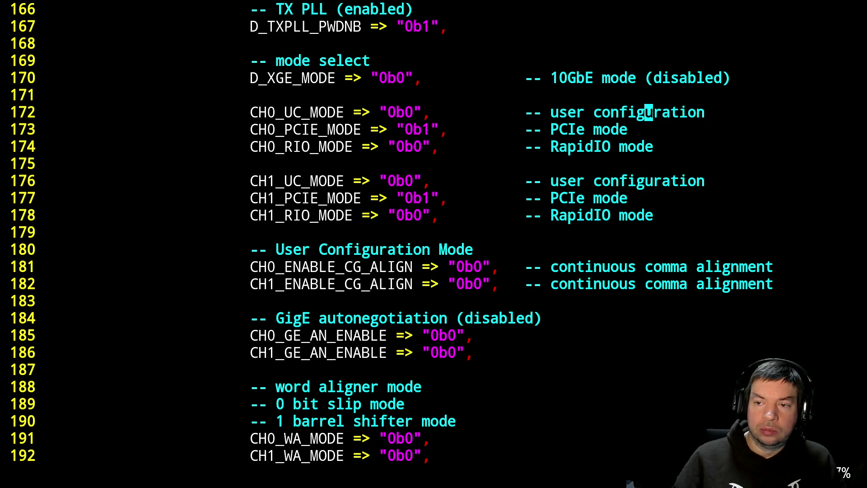
text(O-- )
text(use PCIe mode)
key(Escape)
key(Down)
key(Down)
key(Down)
key(Down)
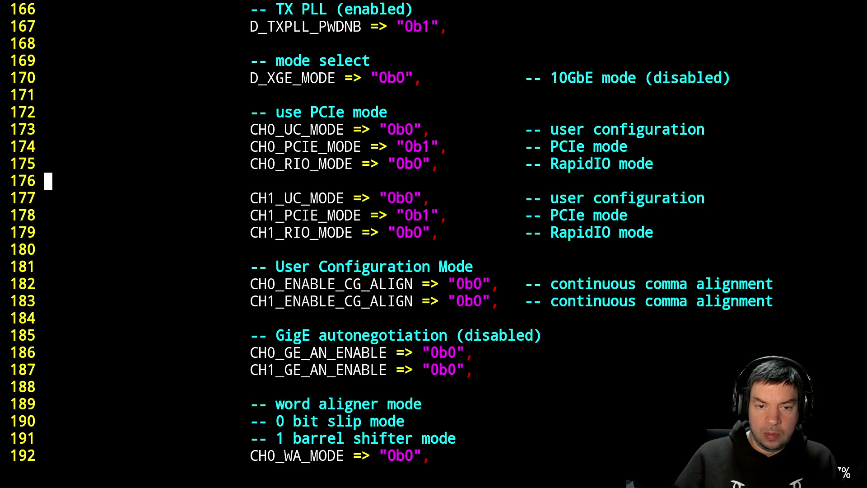
text(dd)
key(Down)
key(Down)
key(Down)
key(Down)
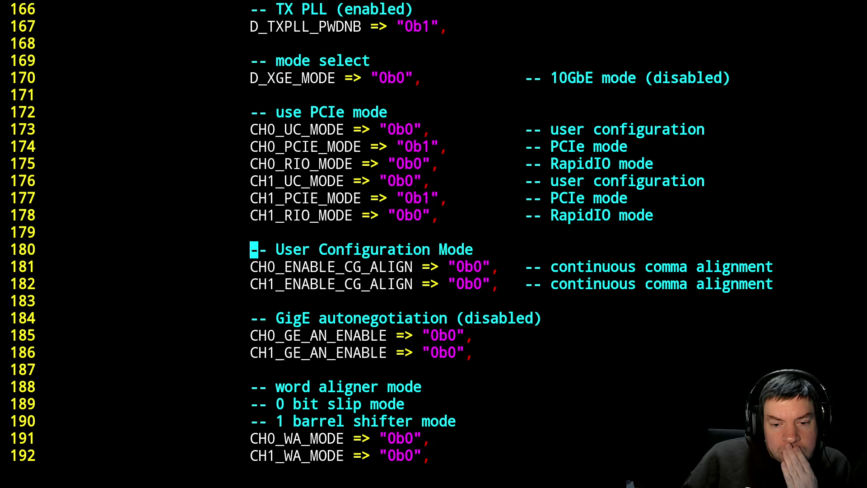
text(/PCIe)
Find the two PCIe PROTOCOL lines, cut them, then undo the cut and the earlier blank-line removal.
key(Return)
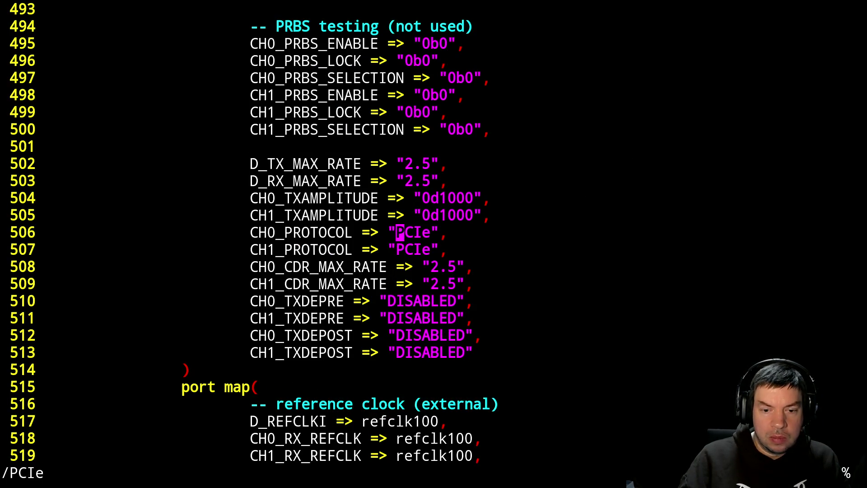
key(n)
key(N)
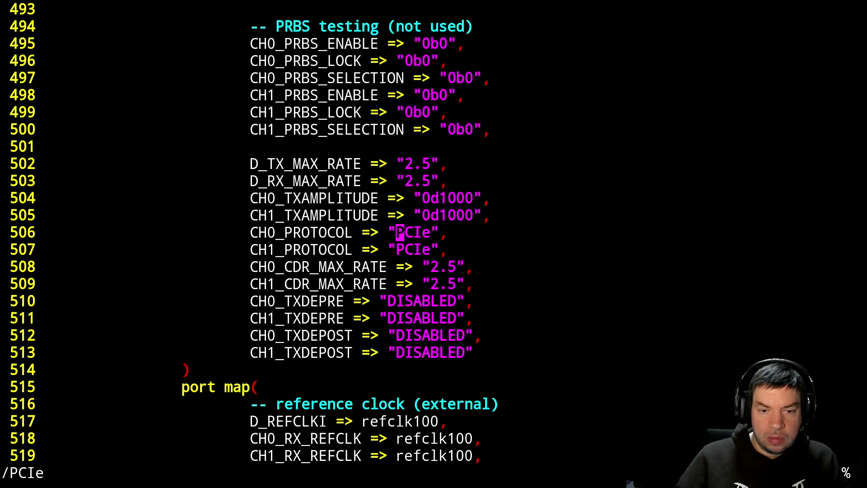
key(shift+v)
key(j)
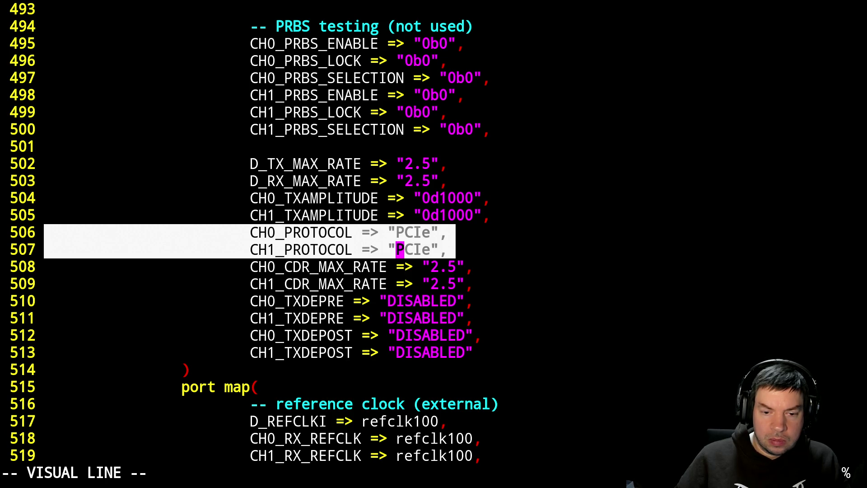
key(d)
key(u)
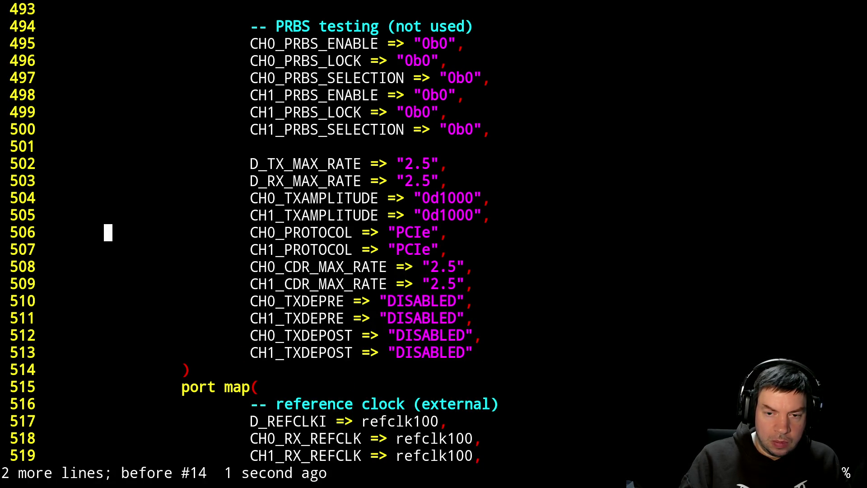
key(u)
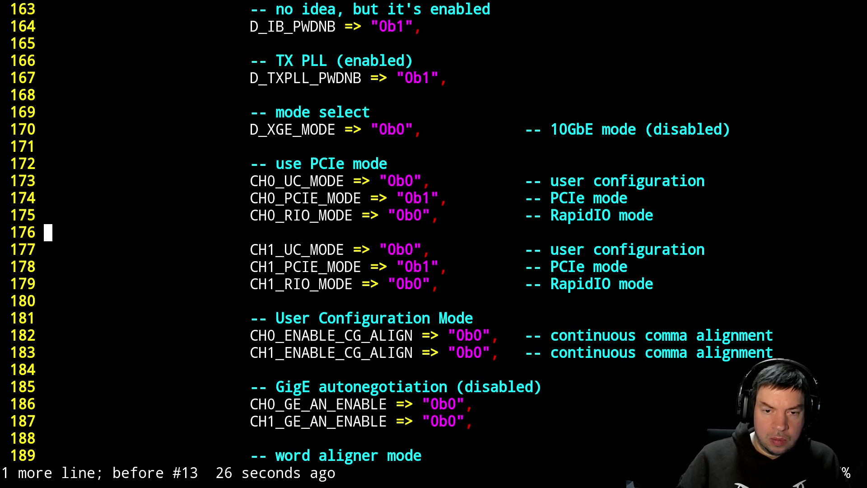
Paste the PROTOCOL lines below CH1_RIO_MODE and move CH0_PROTOCOL to the top of the PCIe mode block.
key(j)
key(j)
key(j)
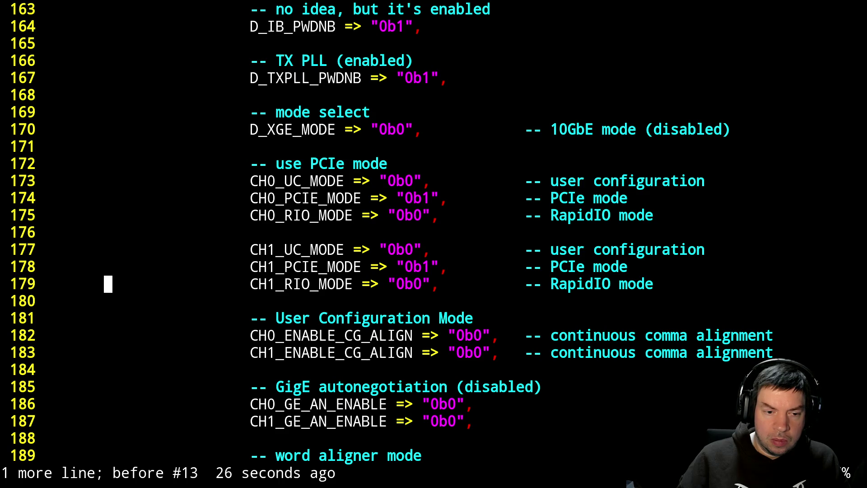
key(p)
key(k)
key(k)
key(k)
key(j)
key(j)
key(j)
key(d)
key(d)
key(k)
key(k)
key(k)
key(k)
key(k)
key(p)
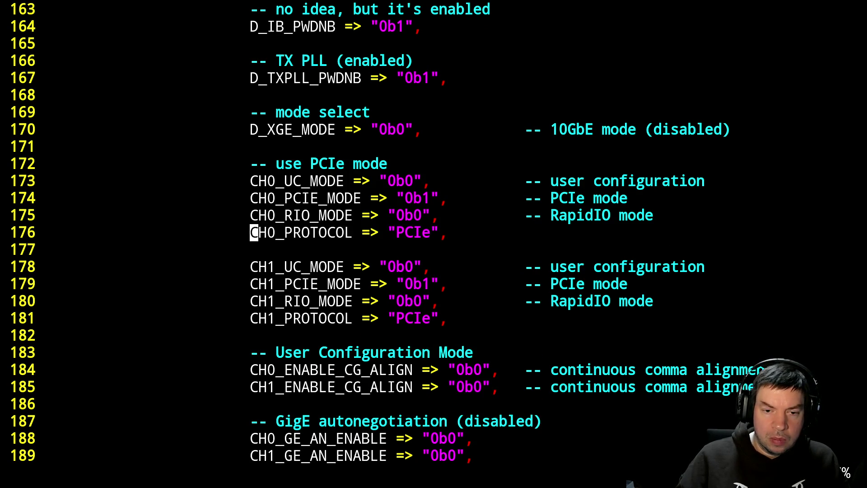
key(d)
key(d)
key(k)
key(k)
key(k)
key(k)
key(p)
Move CH1_PROTOCOL above the CH1 settings, dropping the blank line between channels.
key(j)
key(j)
key(j)
key(j)
key(j)
key(j)
key(j)
key(j)
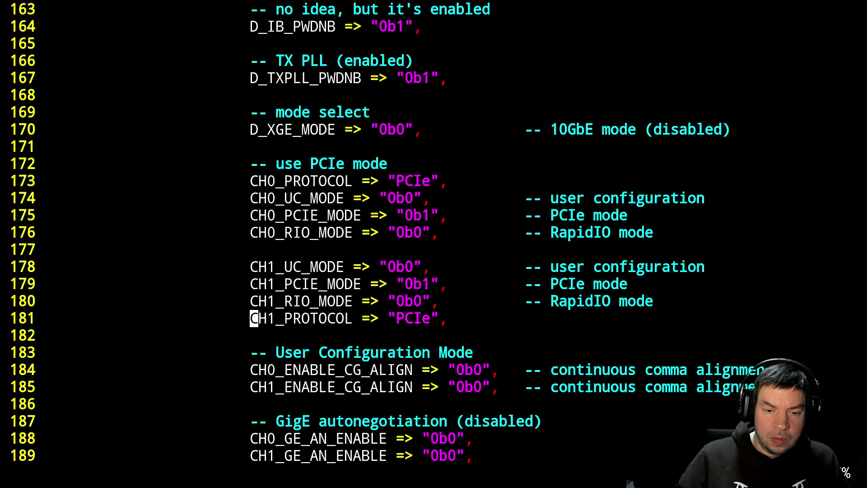
key(d)
key(d)
key(k)
key(k)
key(k)
key(k)
key(k)
key(j)
key(p)
key(k)
key(d)
key(d)
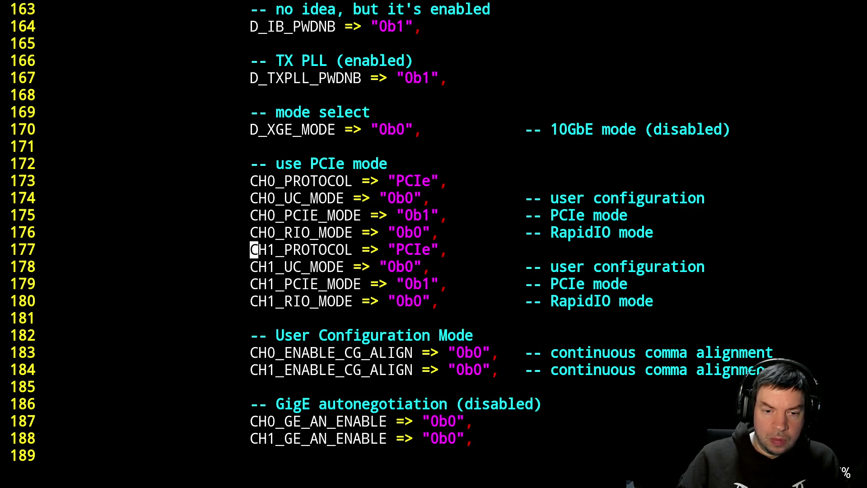
Delete the old duplicate PROTOCOL lines near line 508.
key(n)
key(n)
key(n)
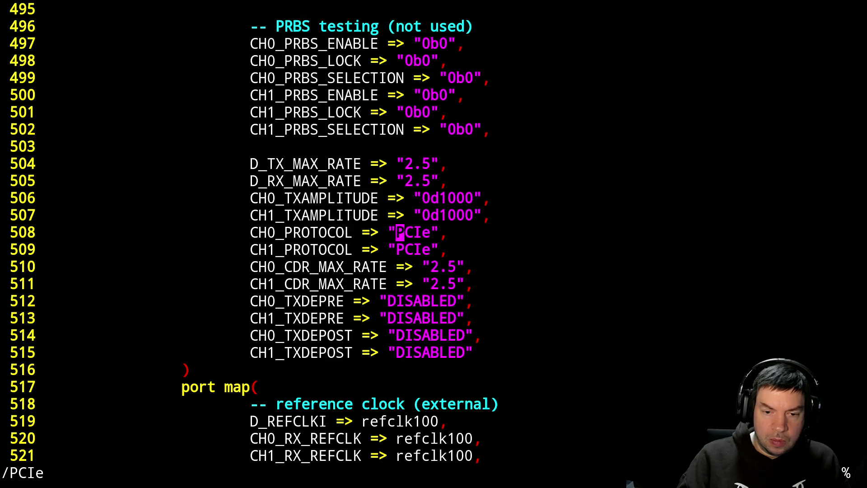
key(shift+v)
key(j)
key(d)
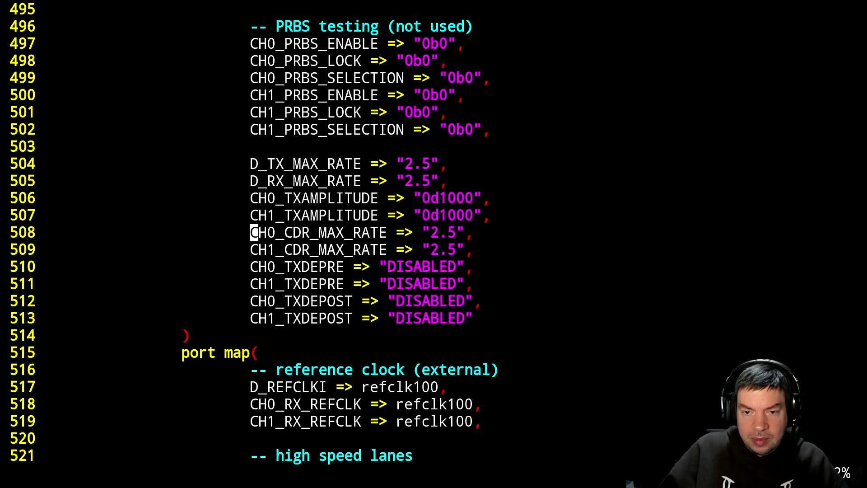
Page up to the CTC FIFO section and save pcie.vhdl.
key(Page_Up)
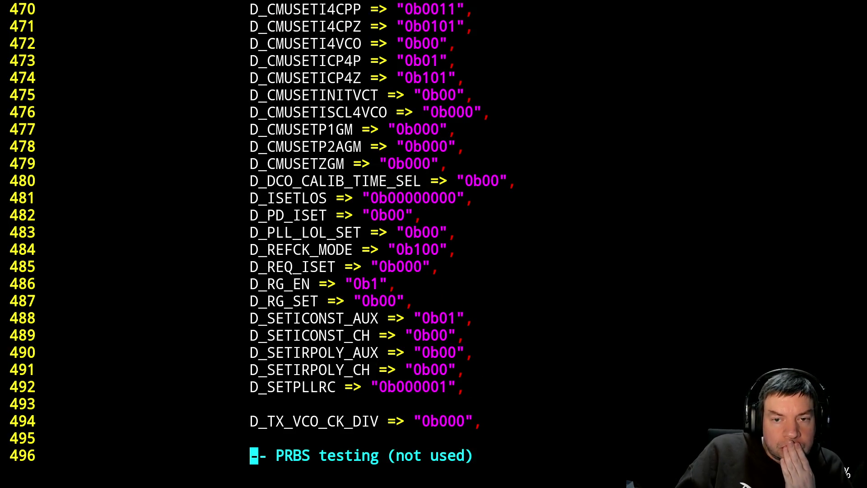
key(Page_Up)
key(Page_Up)
key(Page_Up)
key(Page_Up)
key(Page_Up)
key(Page_Up)
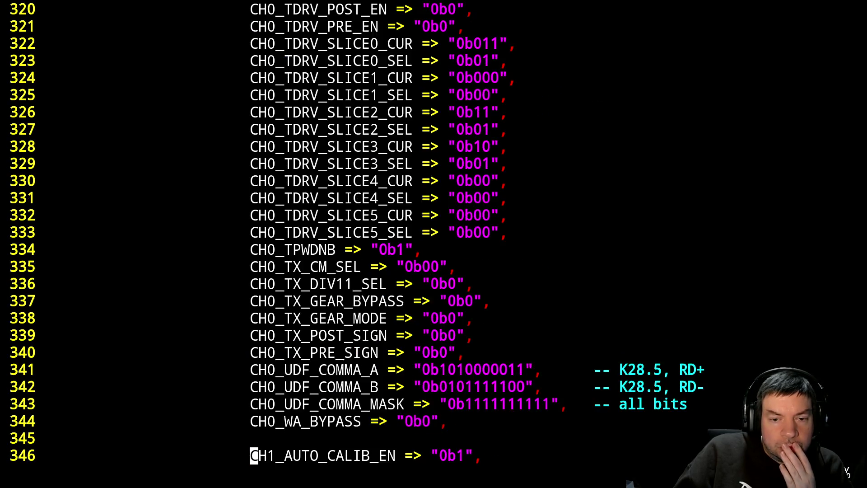
key(Page_Up)
key(Page_Up)
key(Page_Up)
key(Page_Up)
key(Page_Up)
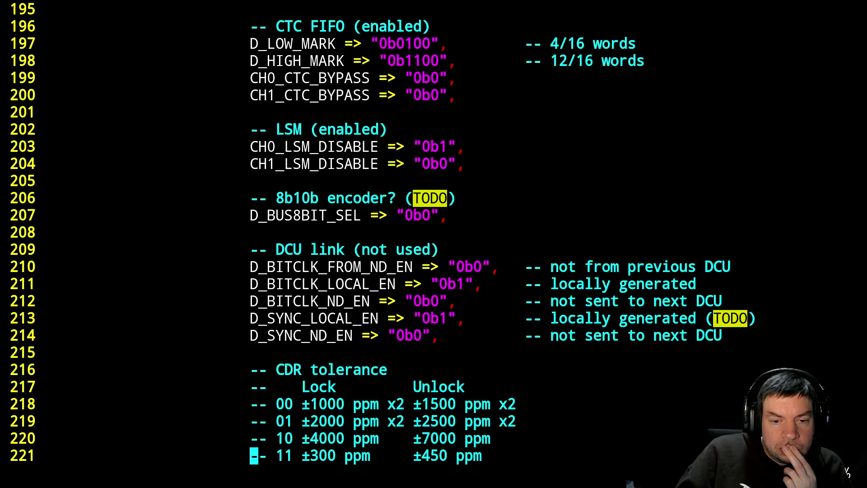
key(Page_Up)
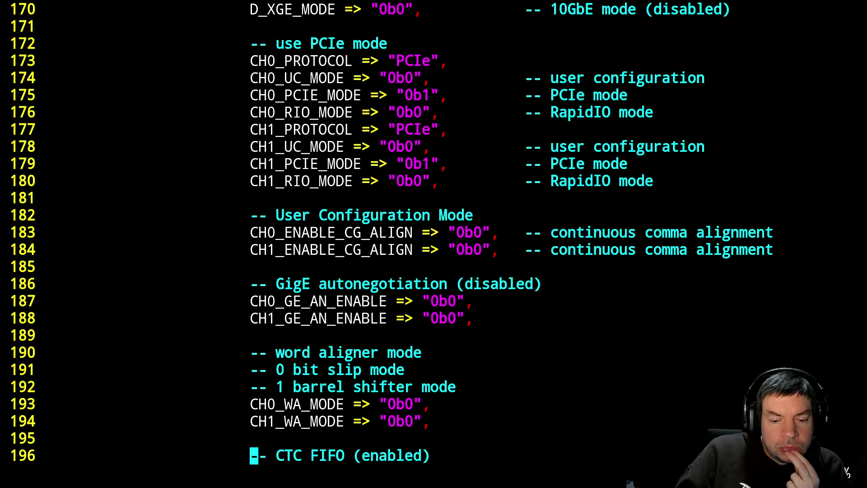
key(Page_Down)
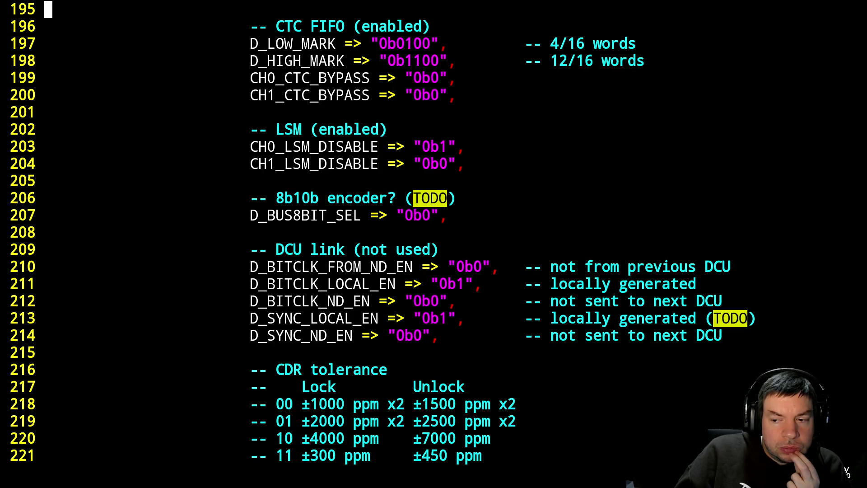
text(:w)
key(Return)
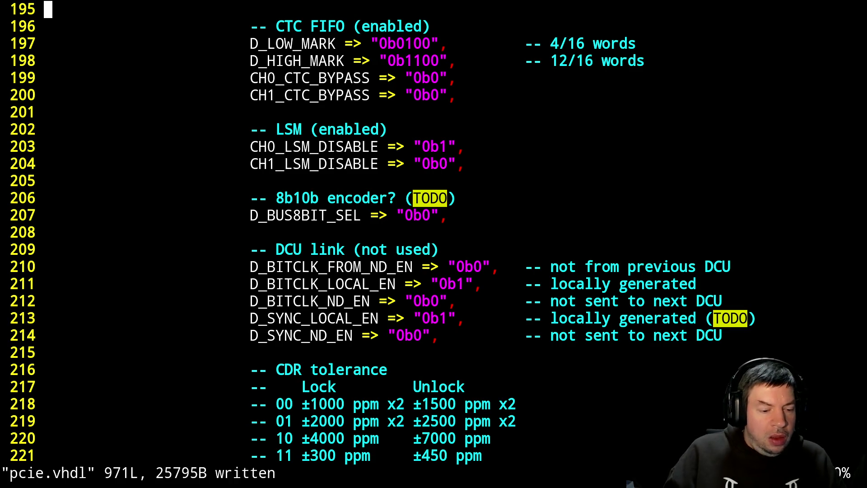
text(:$)
Comment out the SCI tie-off lines near the end of pcie.vhdl with :s/^/--/.
key(Return)
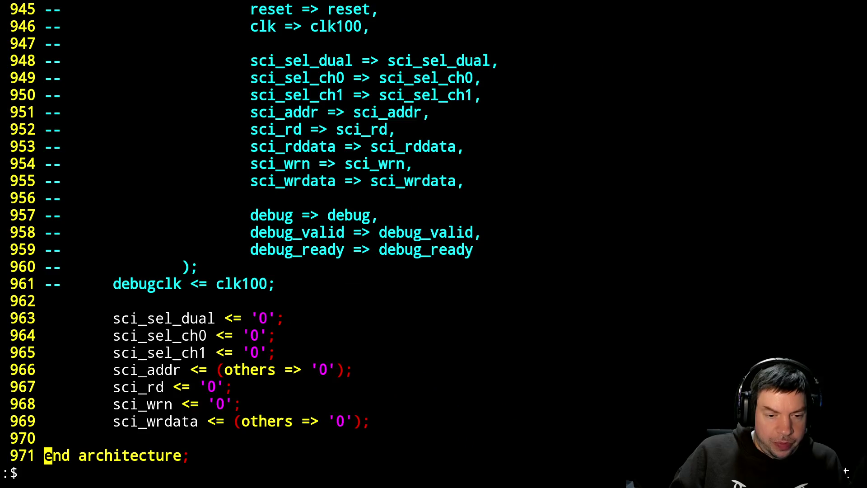
key(k)
key(k)
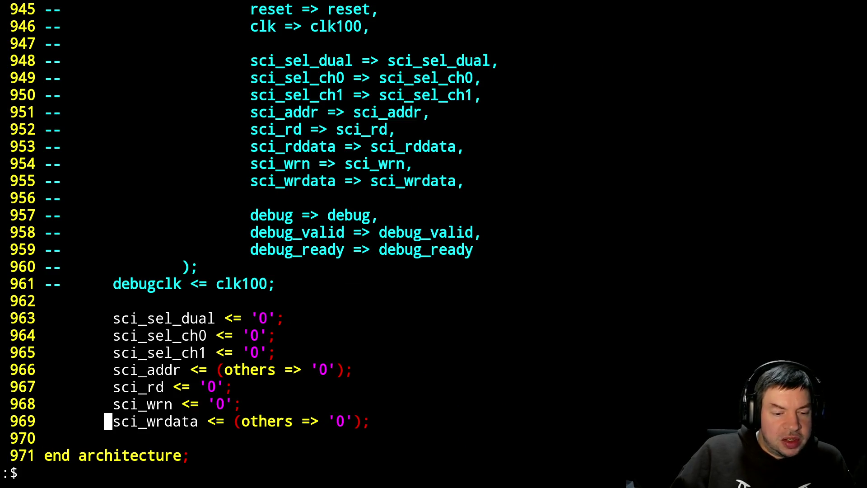
key(shift+v)
key(k)
key(k)
key(k)
key(k)
key(k)
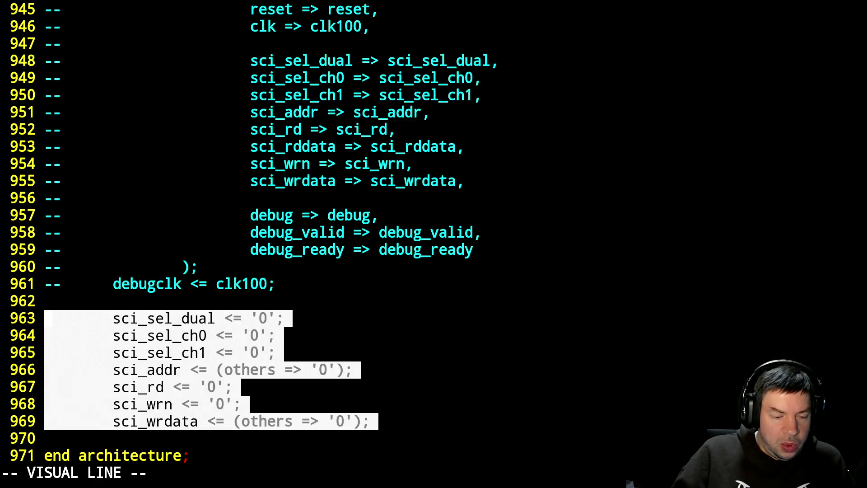
text(:'<,'>s/^/--/)
key(Return)
Uncomment the SCI data dumper block by column-deleting its comment markers.
key(k)
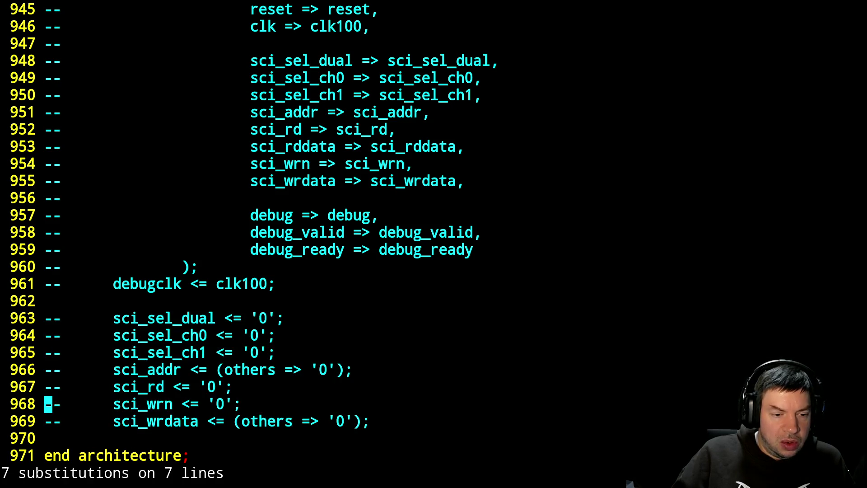
key(k)
key(k)
key(k)
key(j)
key(ctrl+v)
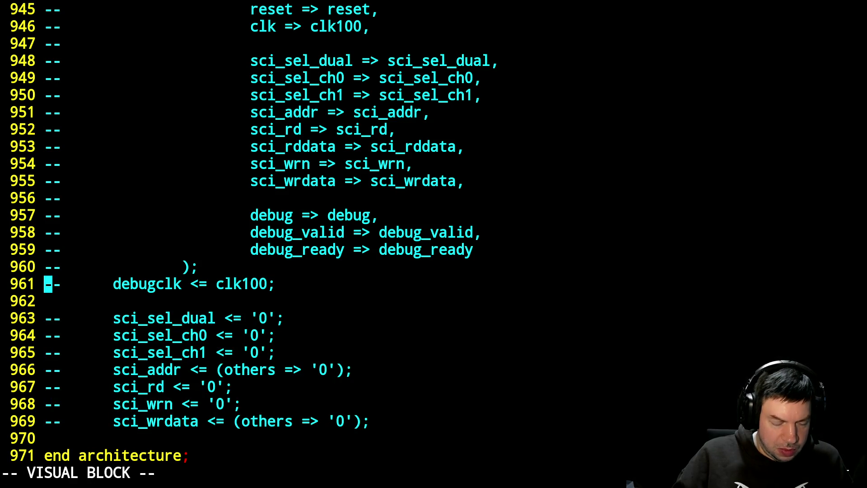
key(k)
key(l)
key(k)
key(k)
key(k)
key(k)
key(k)
key(k)
key(k)
key(k)
key(k)
key(k)
key(k)
key(k)
key(j)
key(j)
key(j)
key(j)
key(j)
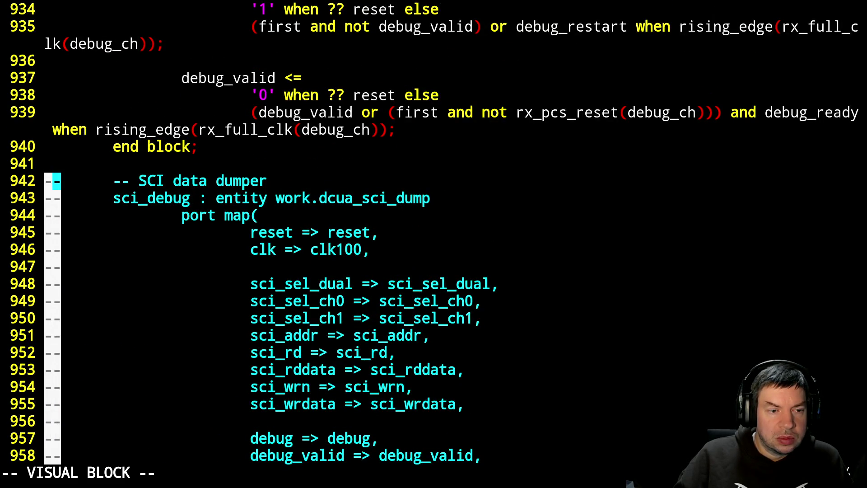
key(d)
Comment out the rx data dumper lines up to its heading.
key(k)
key(shift+v)
key(k)
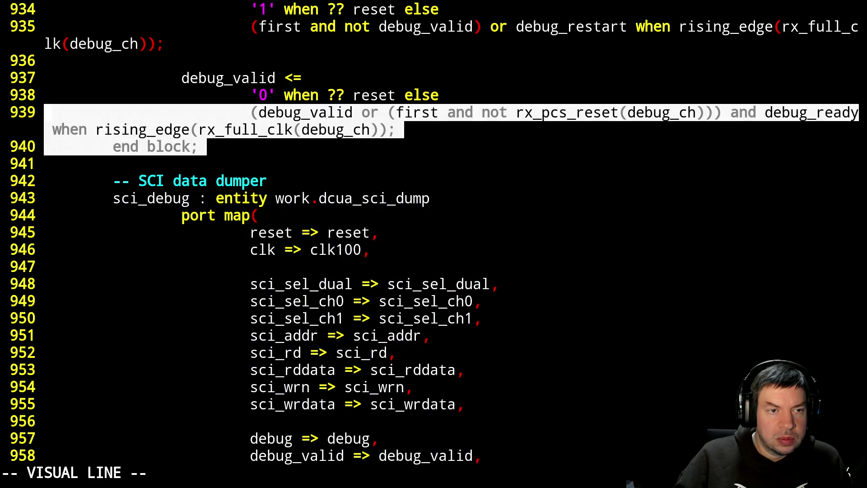
key(k)
key(k)
key(k)
key(k)
key(k)
key(k)
key(k)
key(k)
key(k)
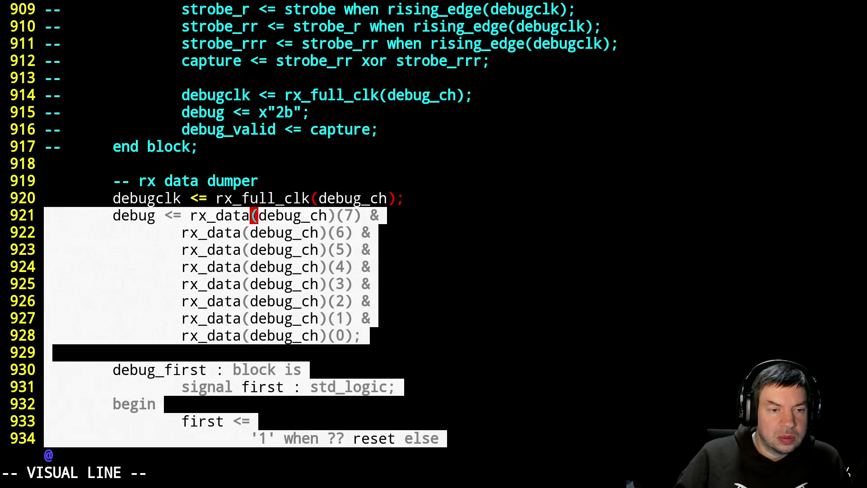
key(k)
key(k)
text(:'<,'>s/^/--/)
key(Return)
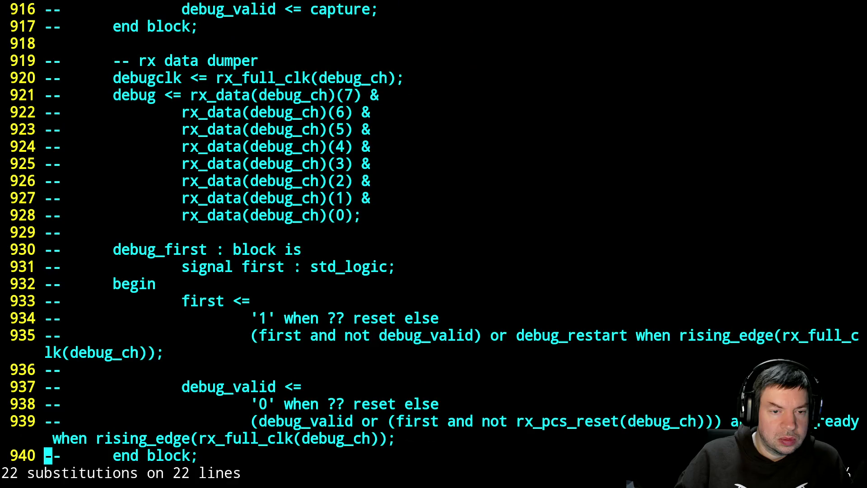
text(:w)
Save pcie.vhdl, suspend Vim to the shell and start the build.
key(Return)
key(ctrl+z)
text(make)
key(Return)
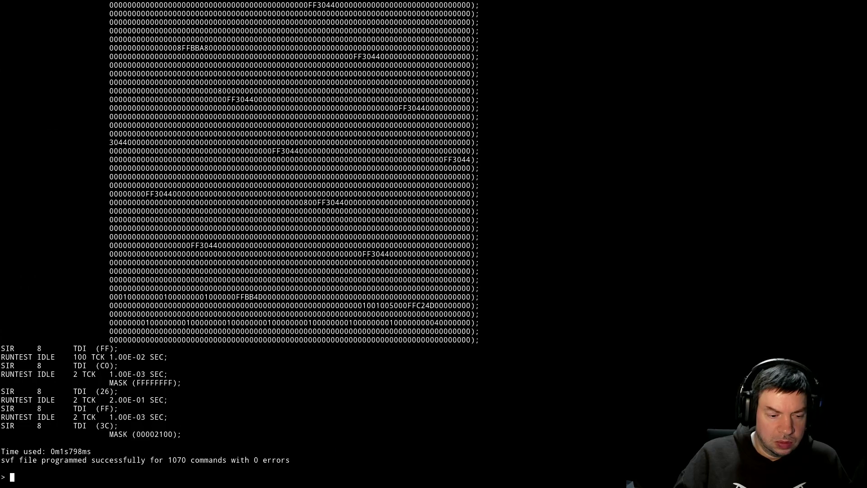
text(svf ecp5_top.svf)
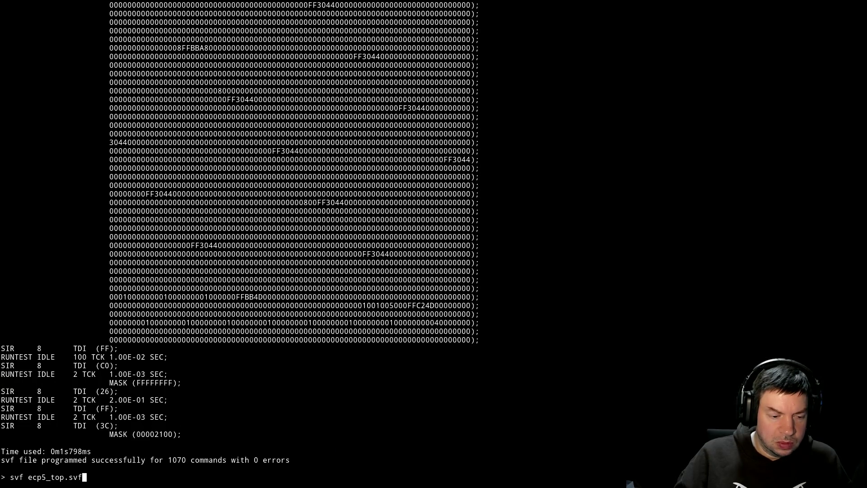
Program ecp5_top.svf onto the board, then locate the in_hex value in ecp5_top.vhdl.
key(Return)
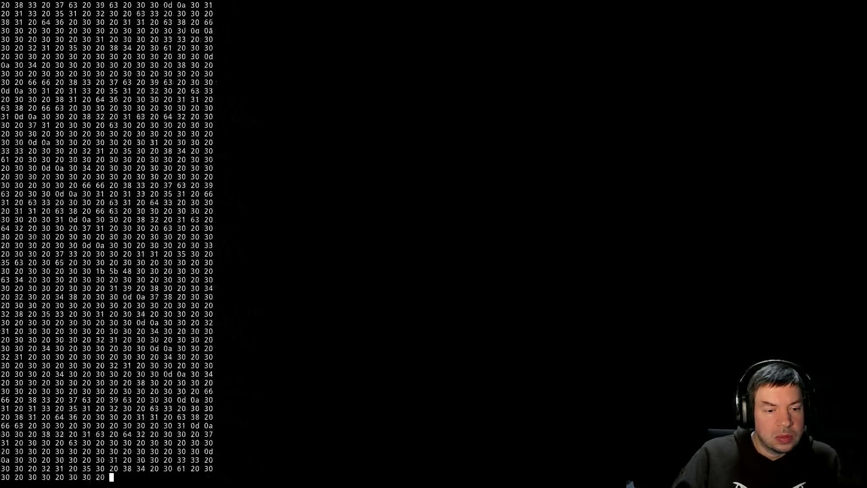
key(alt+Tab)
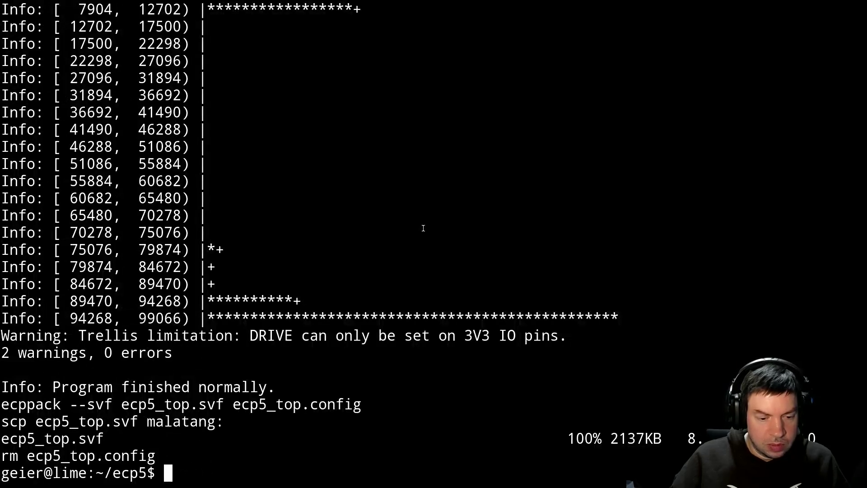
text(vim ecp5_top.vhdl)
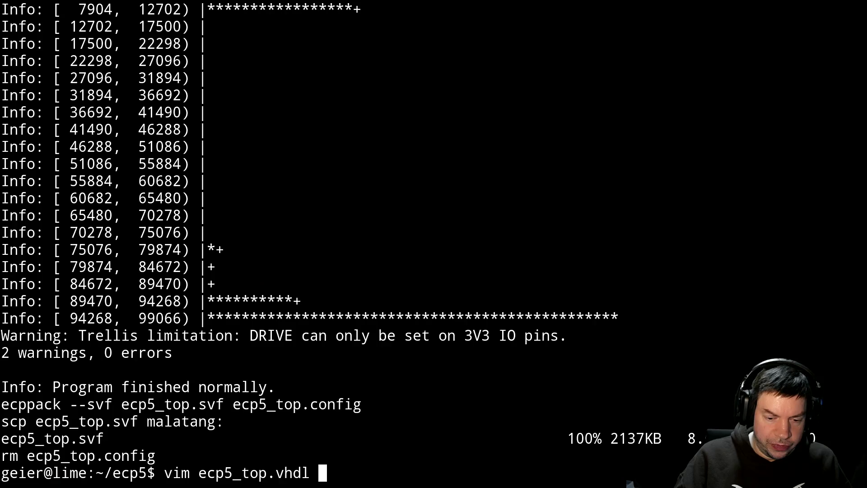
key(Return)
key(n)
key(slash)
text(in2)
key(BackSpace)
text(_h)
key(Return)
key(w)
key(w)
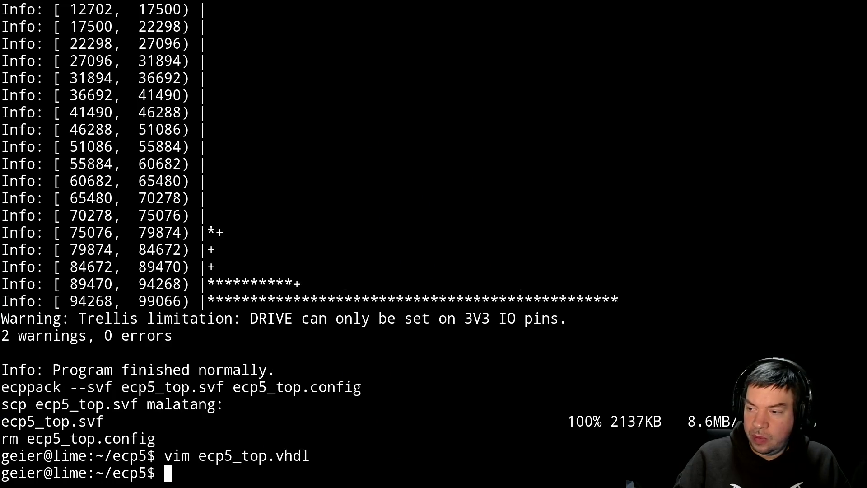
text(make)
Start another ECP5 rebuild and return to the VHDL source.
key(Return)
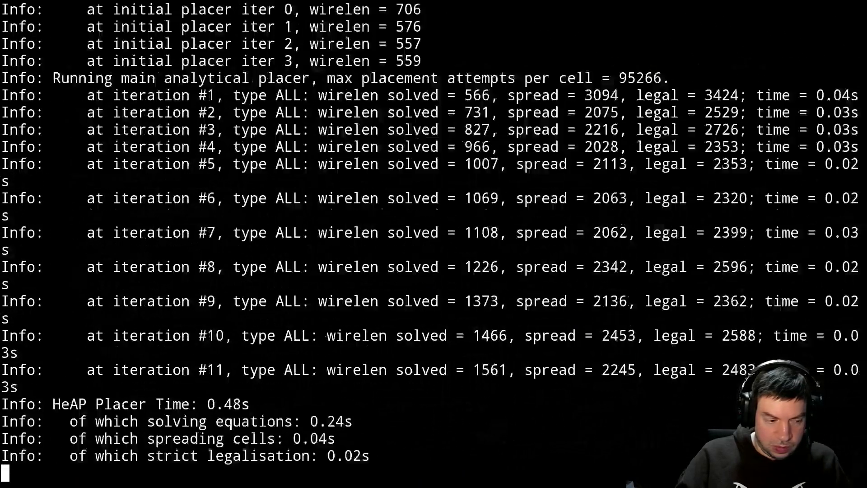
key(ctrl+b)
key(n)
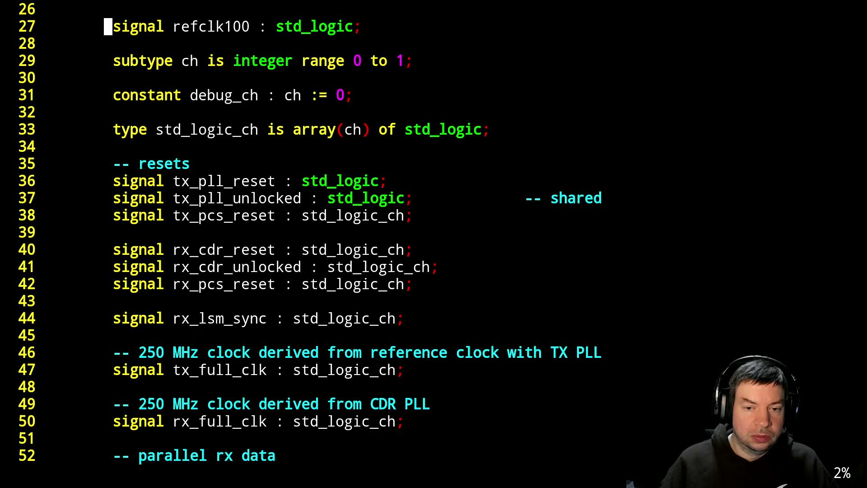
Page down through the reset generator to the DCUA generic map, then switch to the hex dump.
key(ctrl+f)
key(ctrl+f)
key(ctrl+f)
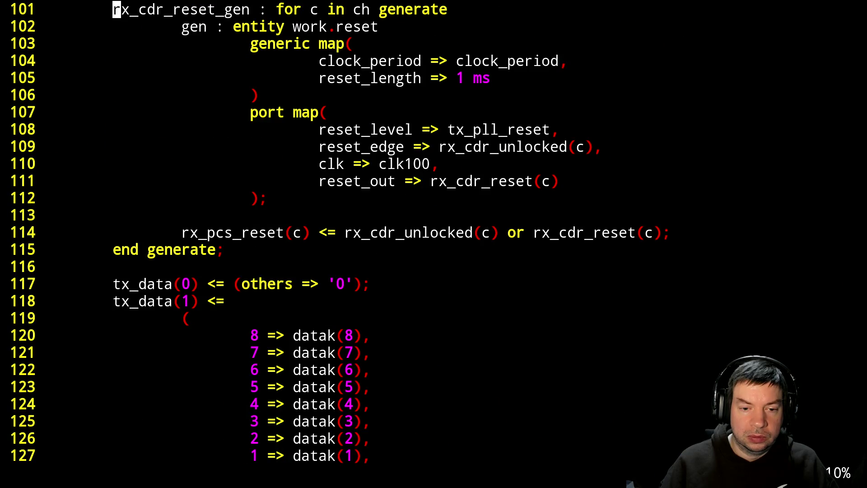
key(ctrl+f)
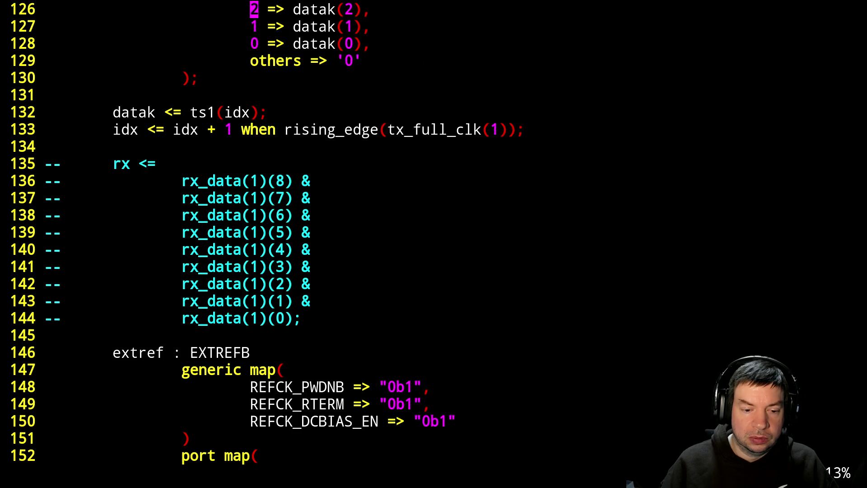
key(ctrl+f)
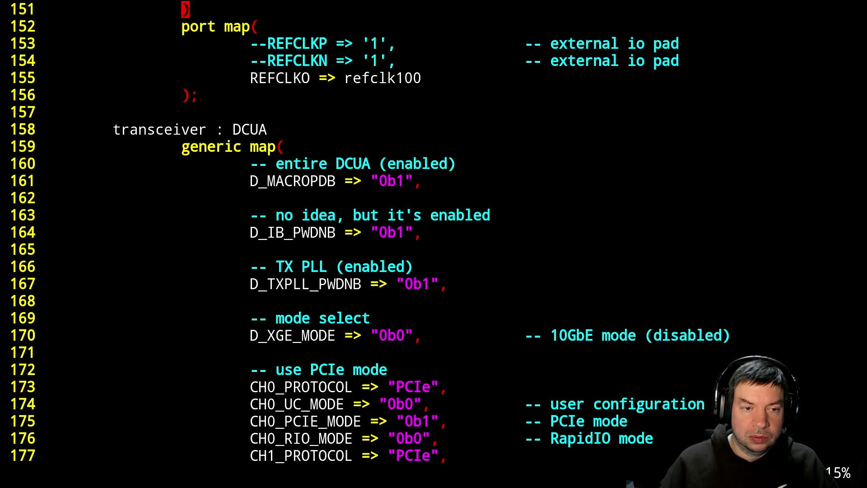
key(alt+Tab)
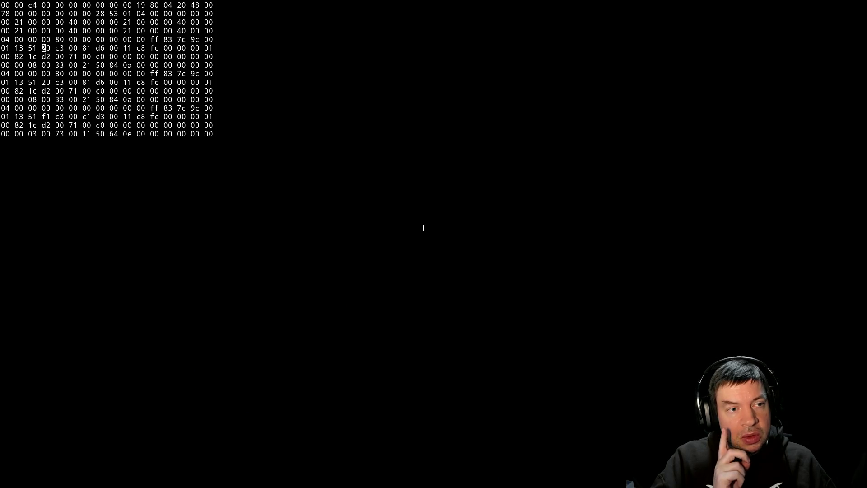
Bring up the Lattice guide's DL_00–DL_09 register tables on pages 88–89, then return to the hex dump.
key(alt+Tab)
key(alt+Tab)
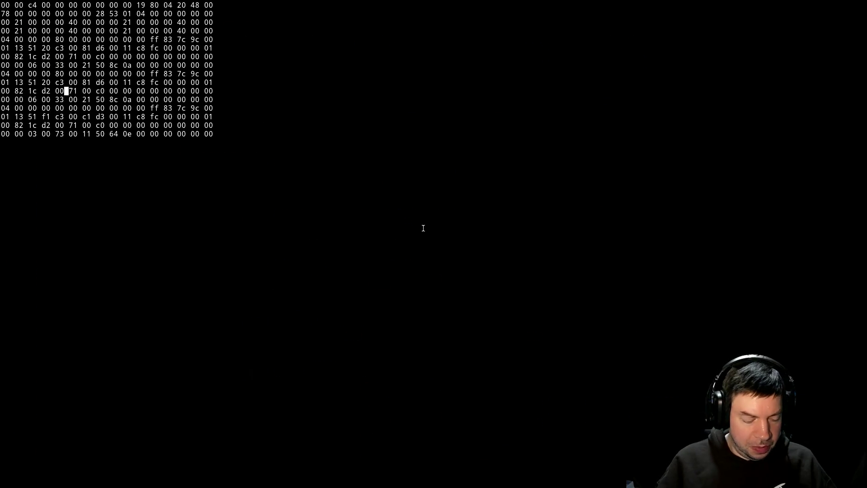
key(alt+Tab)
scroll(339, 220, up, 5)
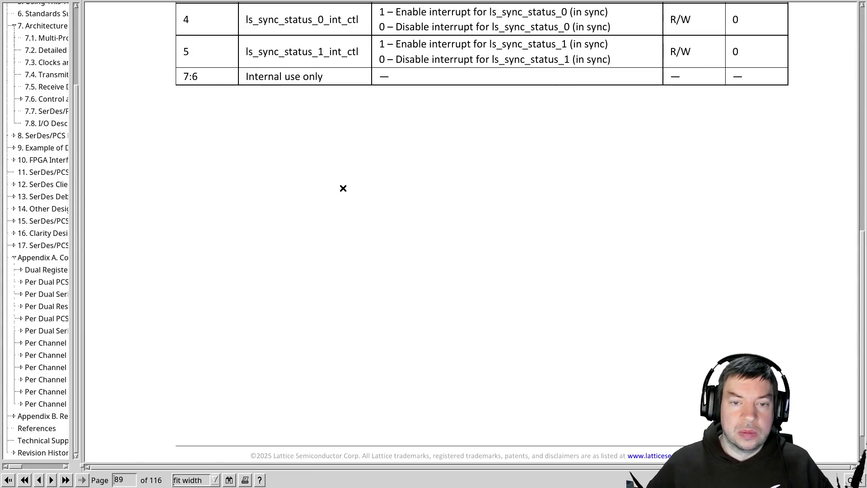
scroll(339, 221, up, 2)
scroll(339, 220, up, 2)
scroll(338, 220, up, 8)
scroll(333, 227, up, 3)
scroll(334, 227, down, 8)
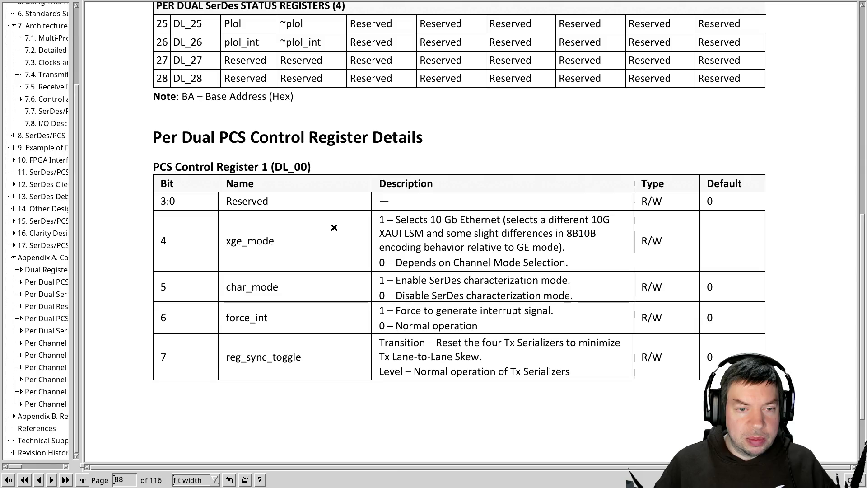
scroll(334, 228, down, 2)
scroll(334, 228, down, 3)
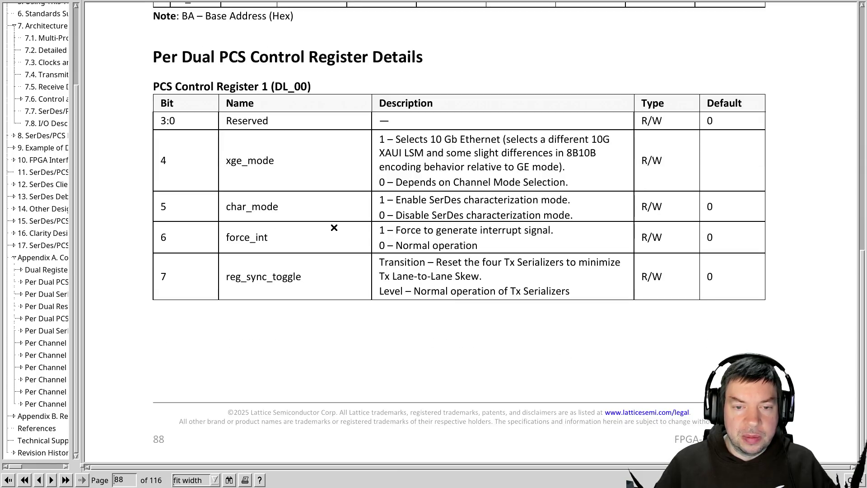
scroll(333, 227, down, 5)
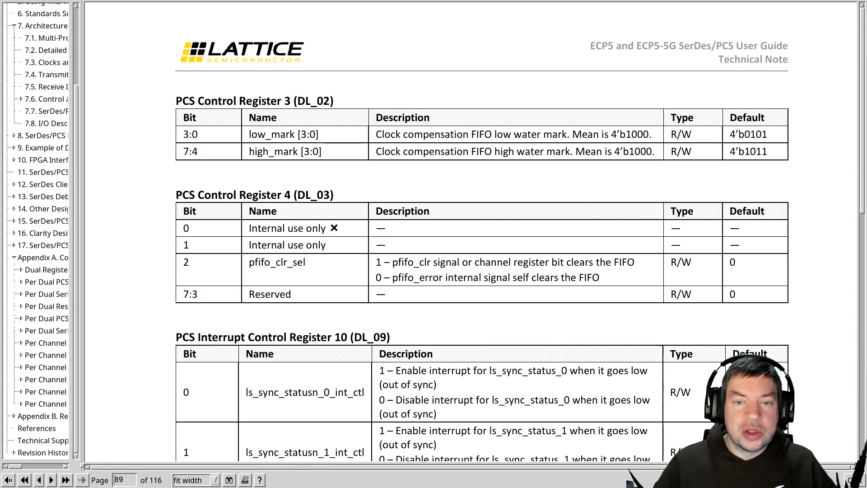
scroll(334, 228, up, 8)
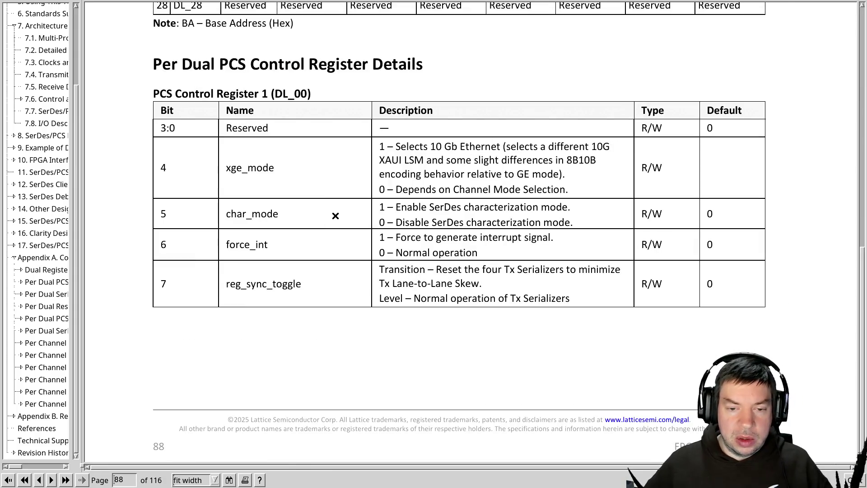
scroll(343, 294, up, 1)
scroll(345, 298, up, 2)
scroll(372, 338, down, 3)
scroll(373, 338, down, 5)
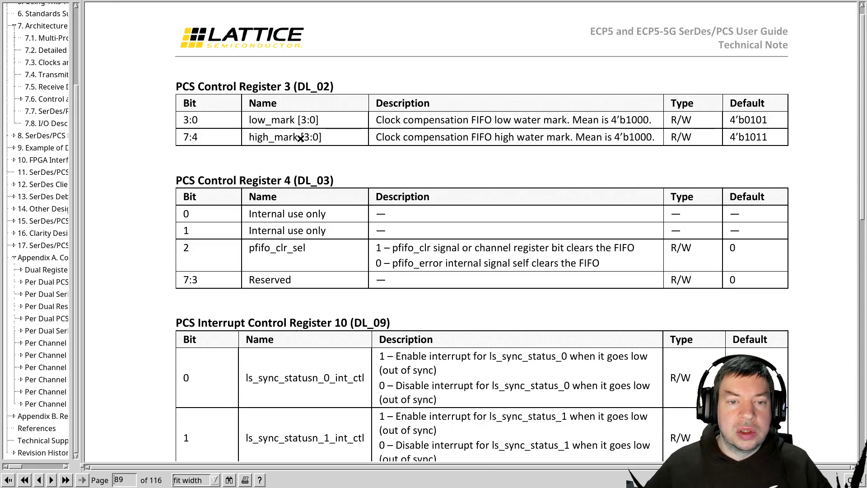
key(alt+Tab)
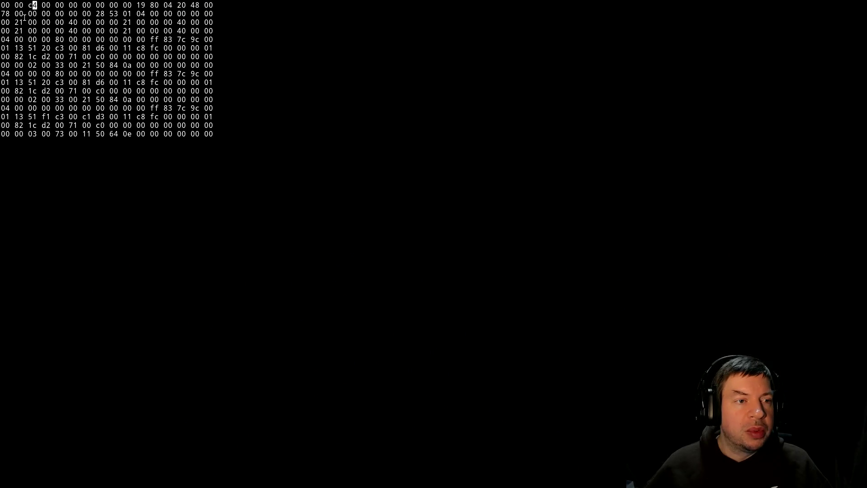
Flip between the page 89 DL_03/DL_09 tables and the hex dump bytes to compare values.
key(alt+Tab)
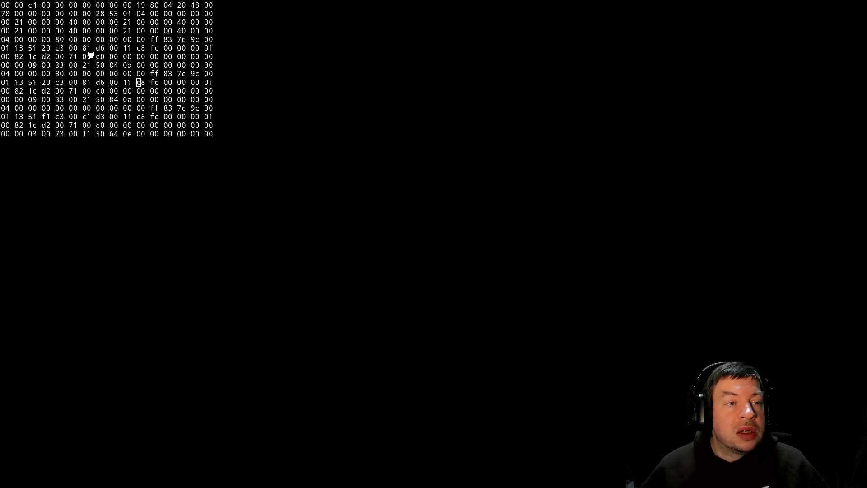
key(alt+Tab)
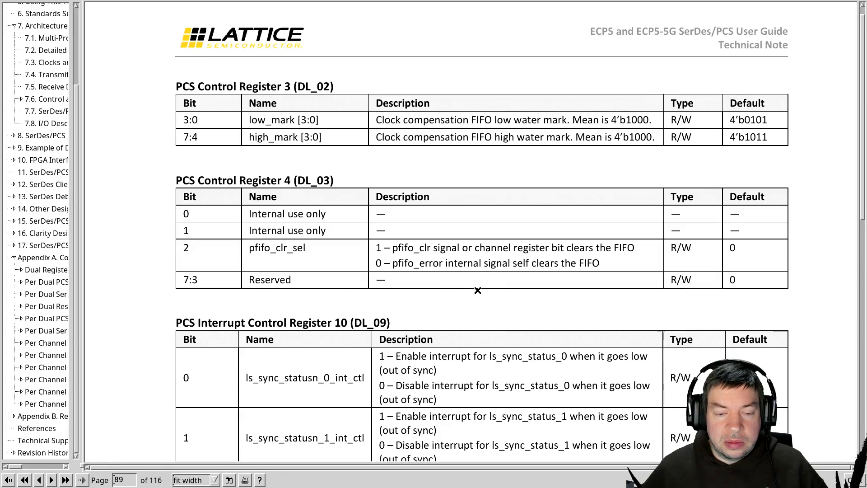
scroll(478, 290, down, 3)
scroll(477, 290, down, 1)
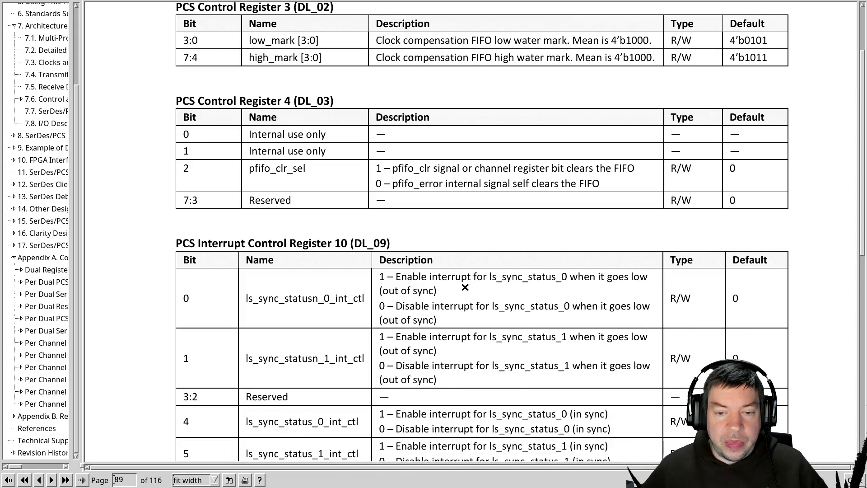
key(alt+Tab)
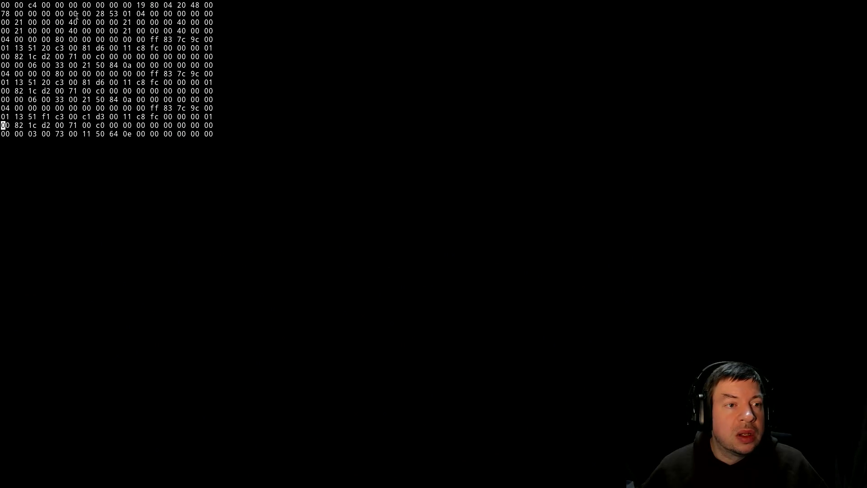
key(alt+Tab)
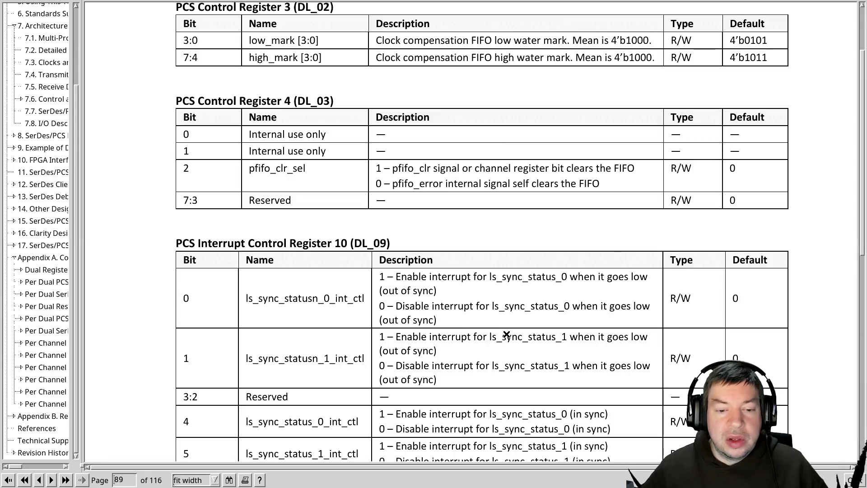
scroll(505, 333, down, 1)
scroll(515, 312, down, 1)
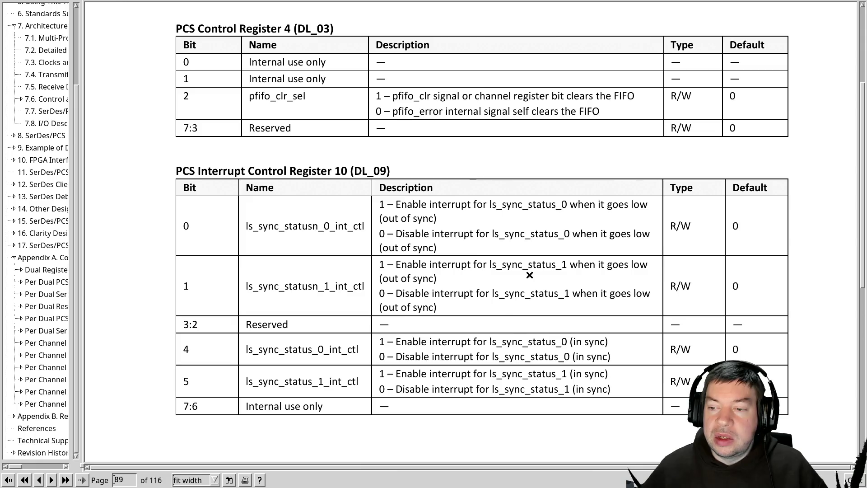
key(alt+Tab)
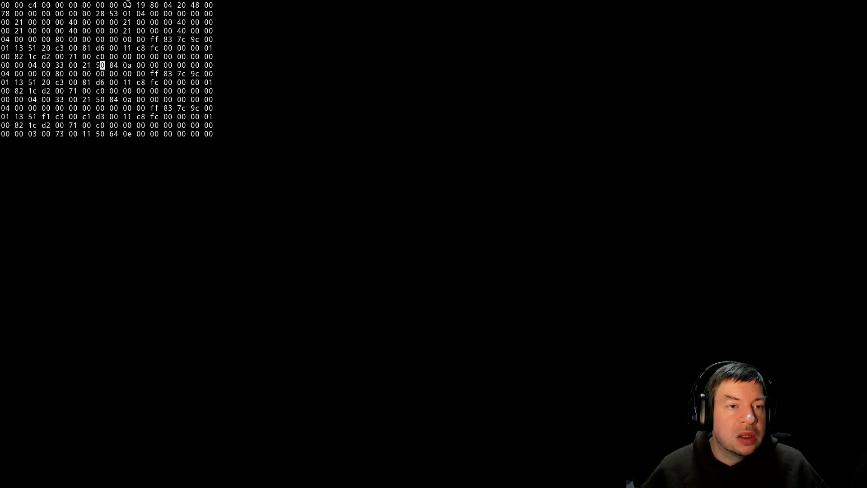
key(alt+Tab)
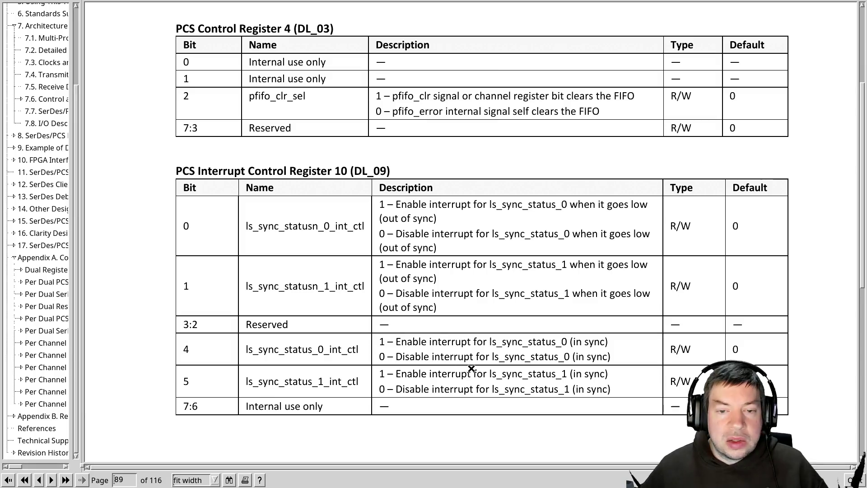
scroll(472, 369, down, 2)
scroll(472, 369, down, 2)
scroll(475, 369, down, 1)
scroll(475, 369, down, 1)
scroll(474, 368, down, 1)
scroll(475, 368, down, 2)
scroll(474, 368, down, 1)
scroll(475, 369, down, 2)
scroll(475, 369, down, 3)
scroll(473, 358, down, 1)
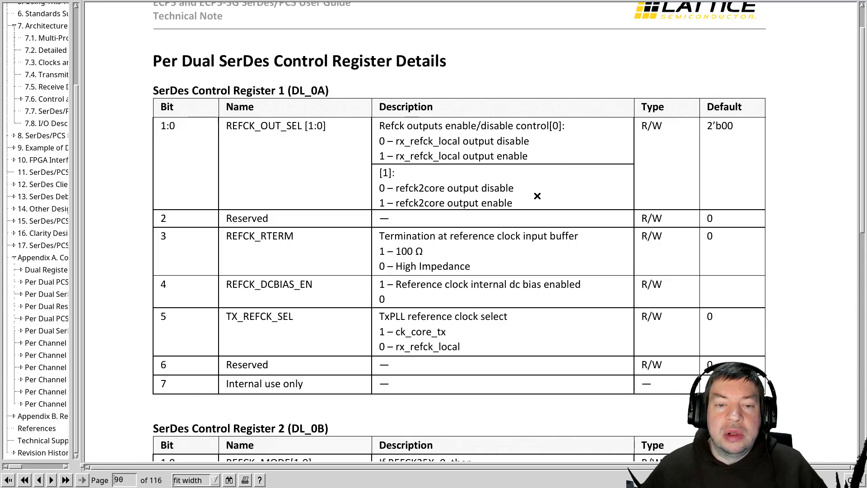
key(alt+Tab)
key(alt+Tab)
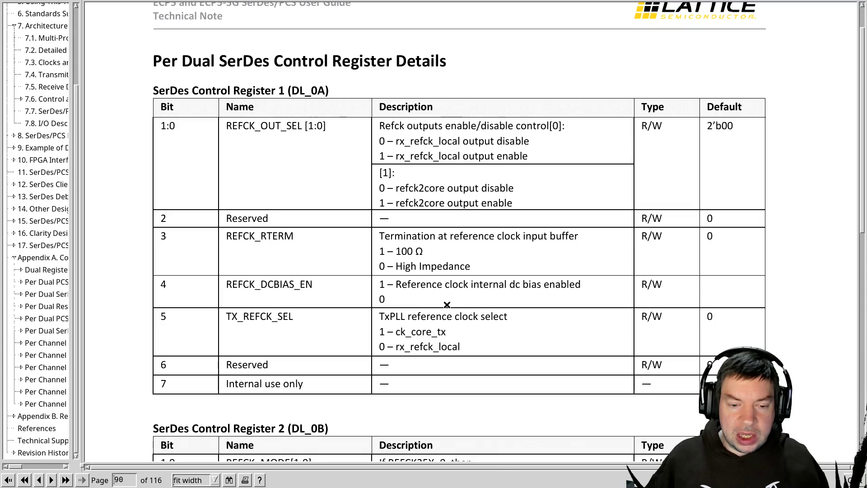
key(alt+Tab)
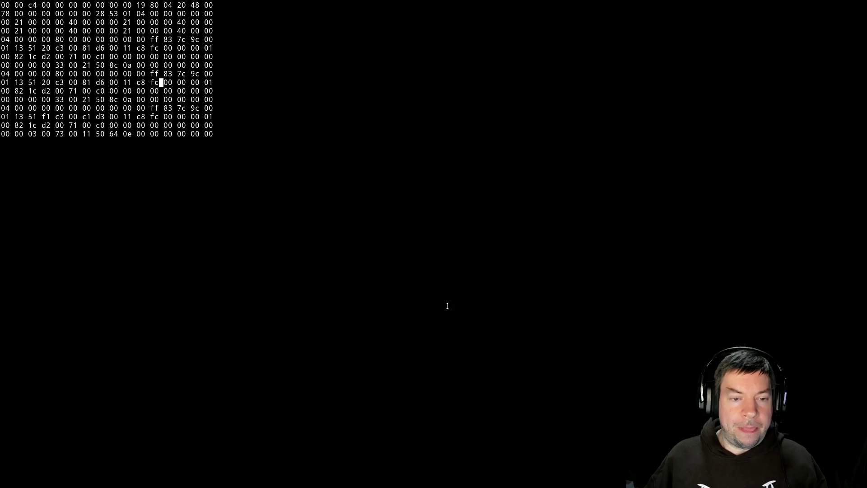
key(alt+Tab)
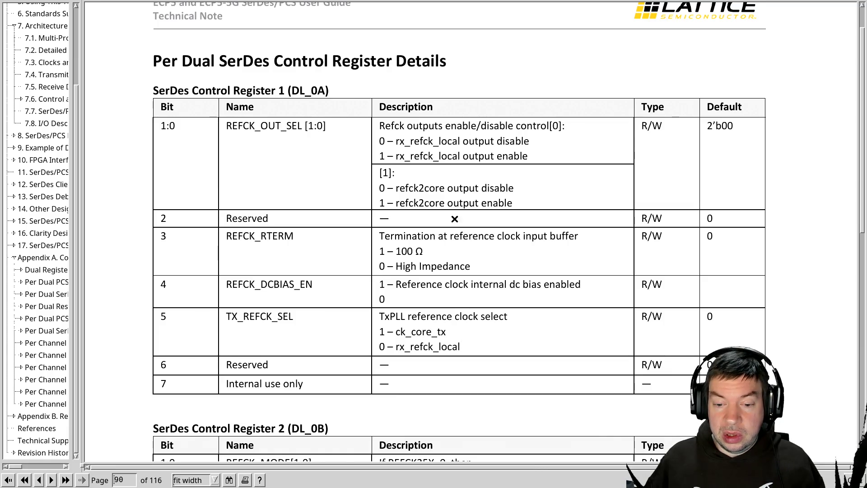
scroll(440, 299, down, 2)
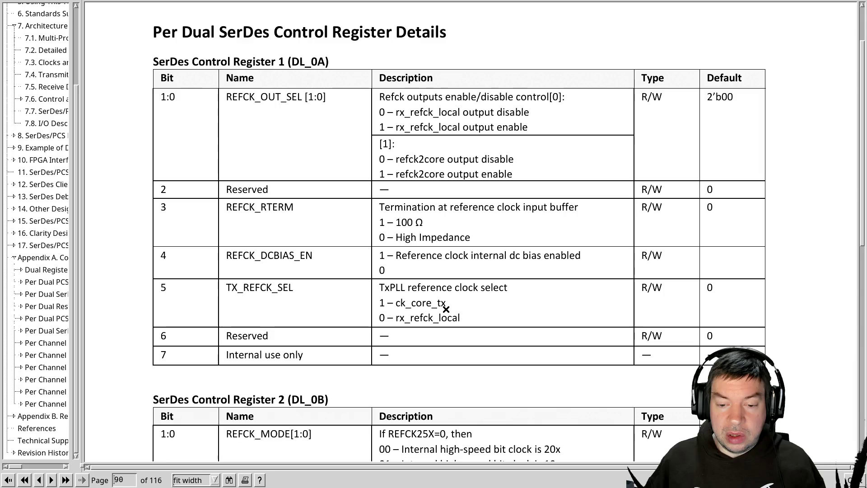
scroll(451, 305, down, 1)
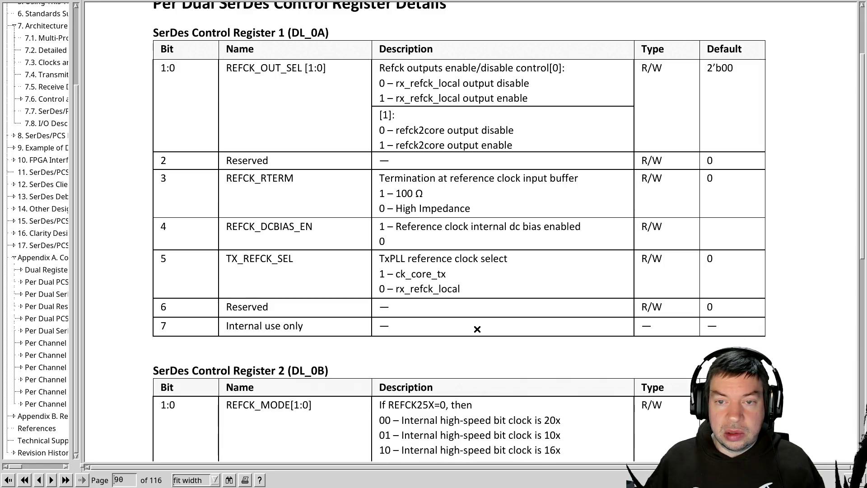
scroll(477, 328, down, 1)
scroll(475, 330, down, 2)
scroll(476, 330, down, 1)
scroll(476, 330, down, 1)
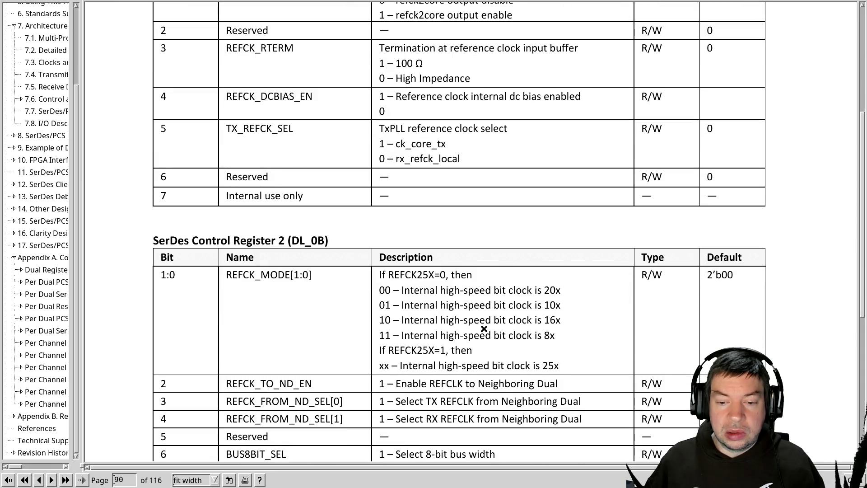
Mark a byte in a lower dump row and compare it against the DL_0B/DL_0C tables on page 90.
key(alt+Tab)
click(147, 117)
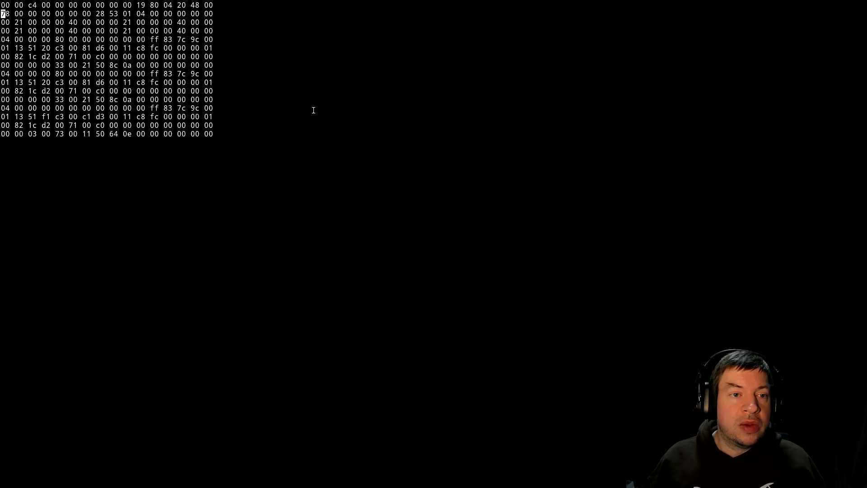
key(alt+Tab)
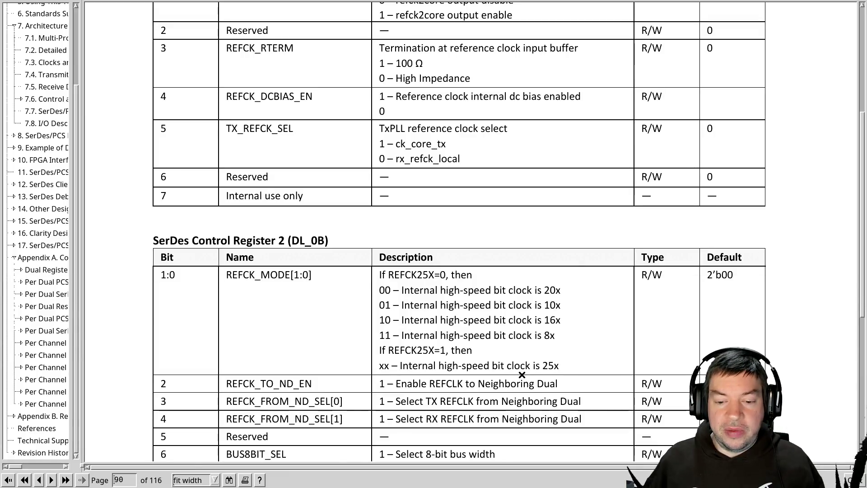
scroll(540, 370, down, 2)
scroll(474, 380, down, 1)
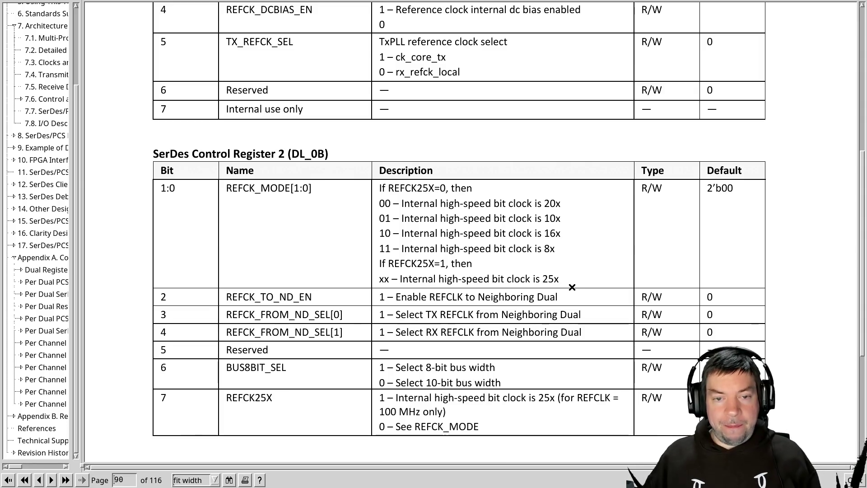
key(alt+Tab)
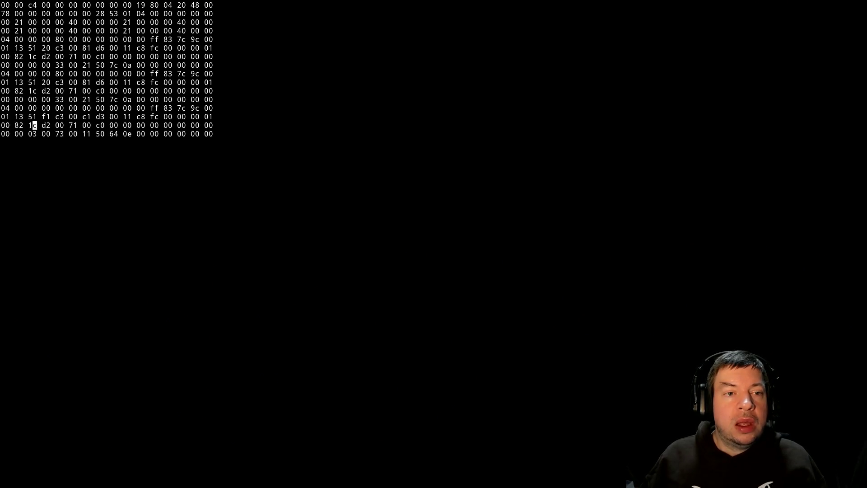
key(alt+Tab)
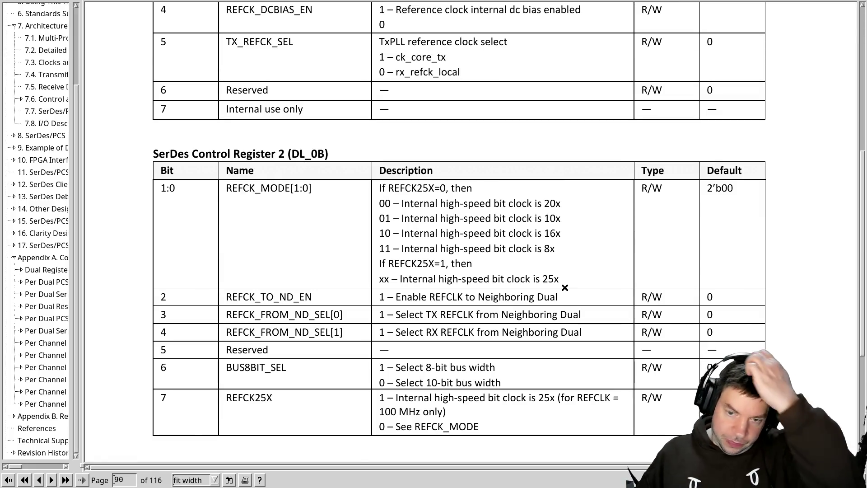
scroll(564, 287, down, 3)
scroll(564, 287, down, 1)
scroll(542, 292, down, 2)
scroll(406, 305, down, 1)
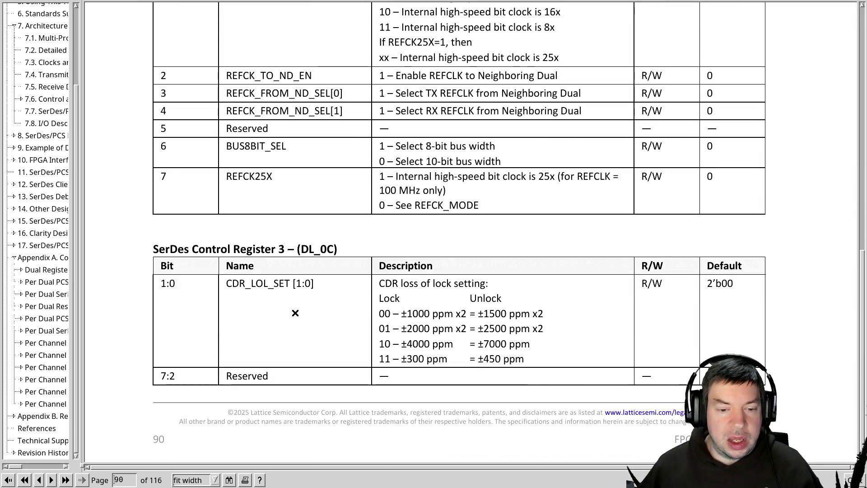
Compare the DL_0C table against the hex dump, then advance the guide to page 91 (DL_0D).
key(alt+Tab)
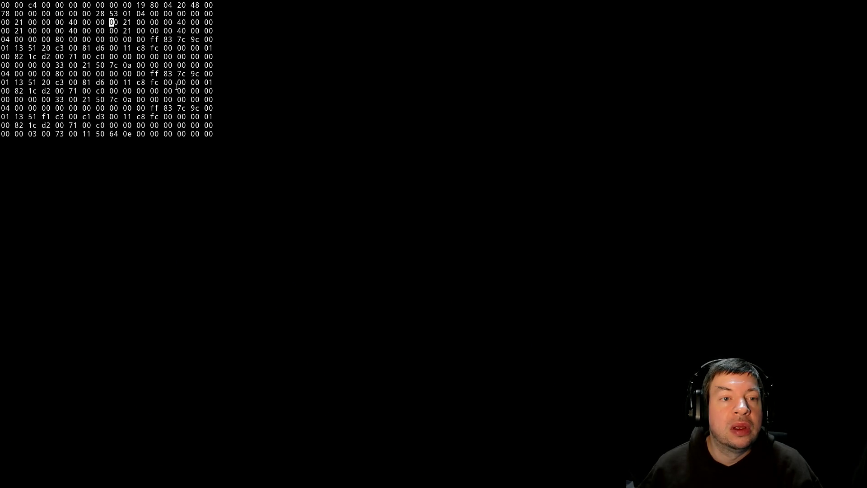
key(alt+Tab)
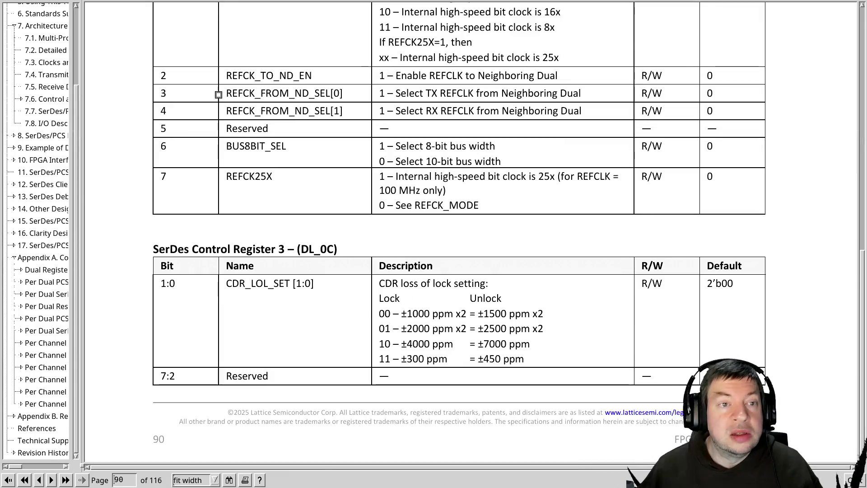
key(alt+Tab)
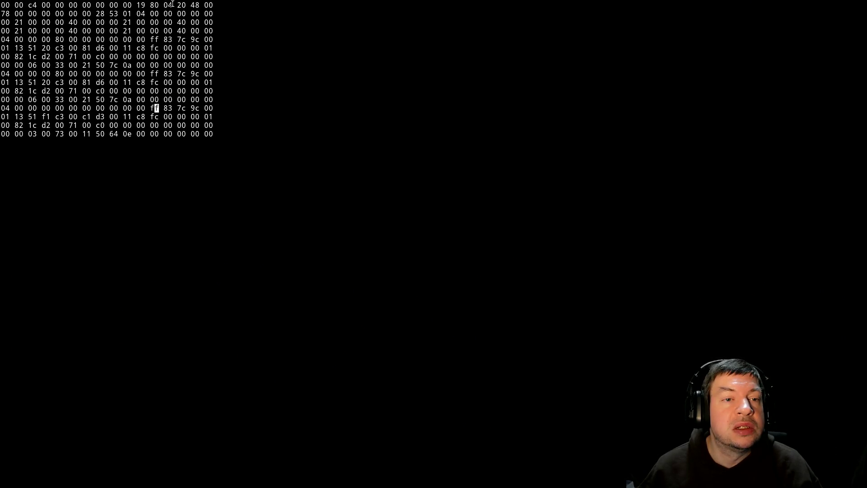
key(alt+Tab)
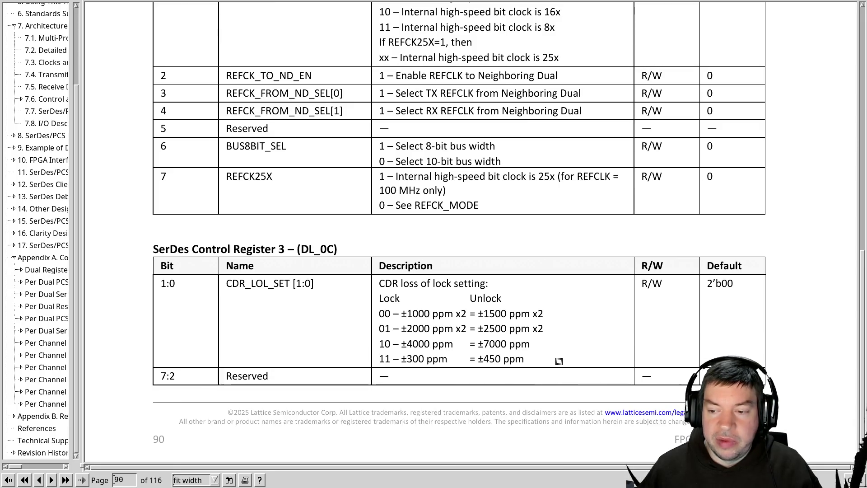
key(alt+Tab)
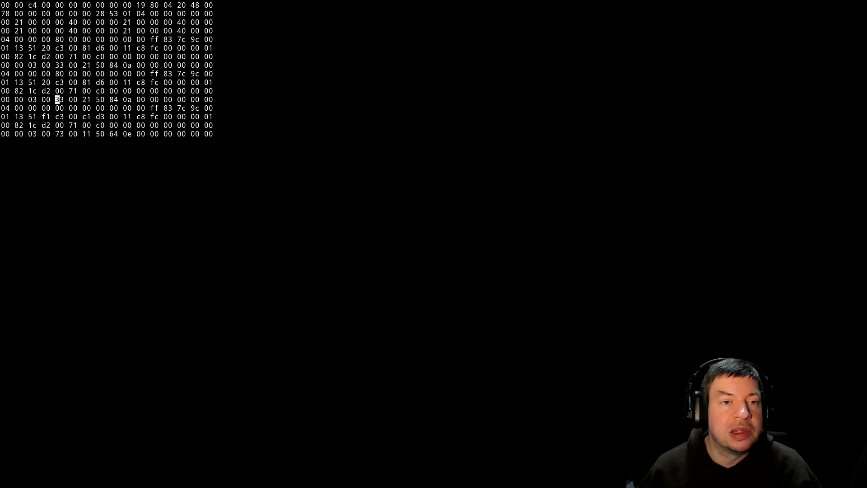
key(alt+Tab)
key(Page_Down)
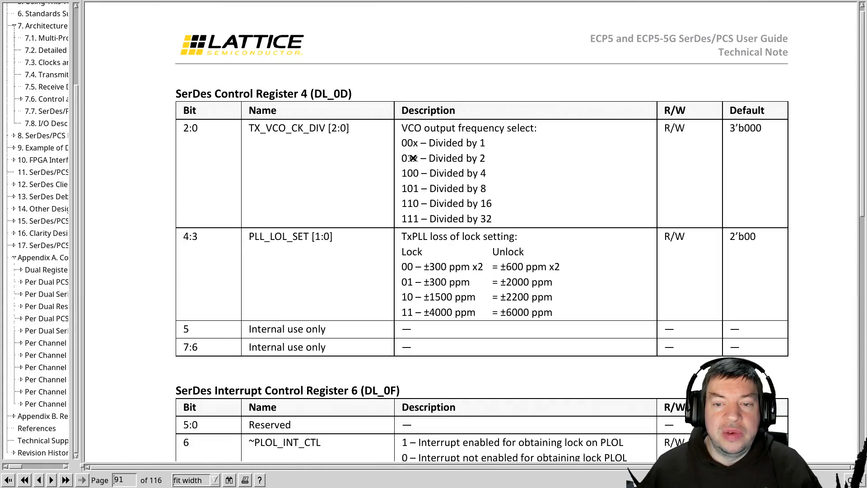
key(alt+Tab)
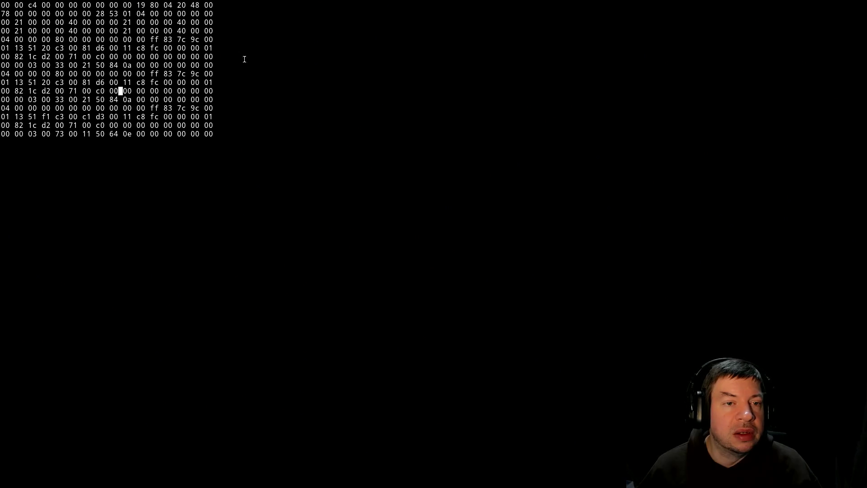
key(alt+Tab)
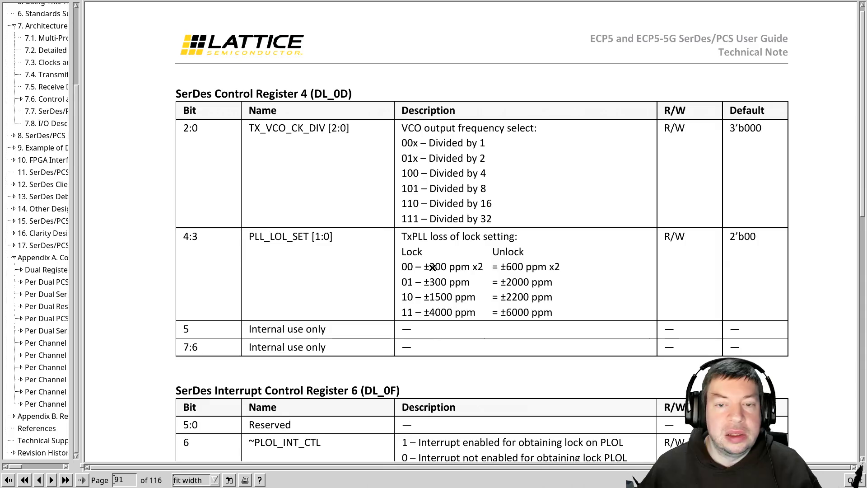
key(alt+Tab)
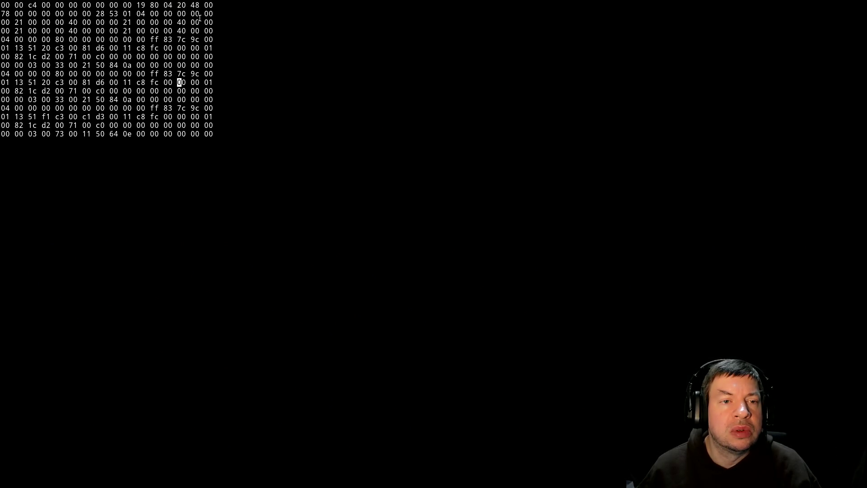
key(alt+Tab)
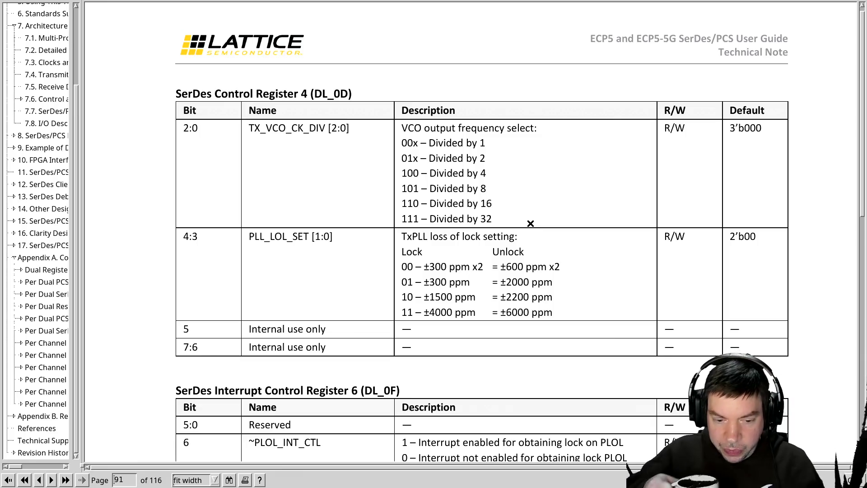
scroll(530, 223, down, 3)
scroll(530, 223, down, 2)
scroll(531, 223, down, 2)
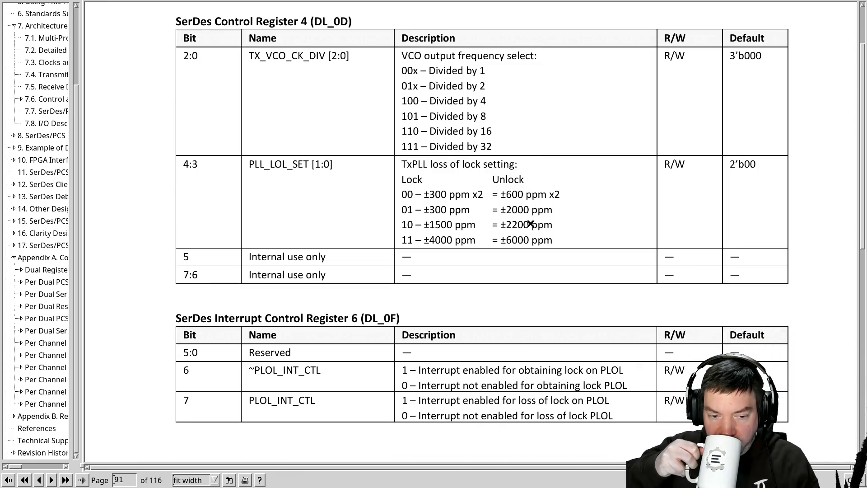
scroll(530, 223, down, 3)
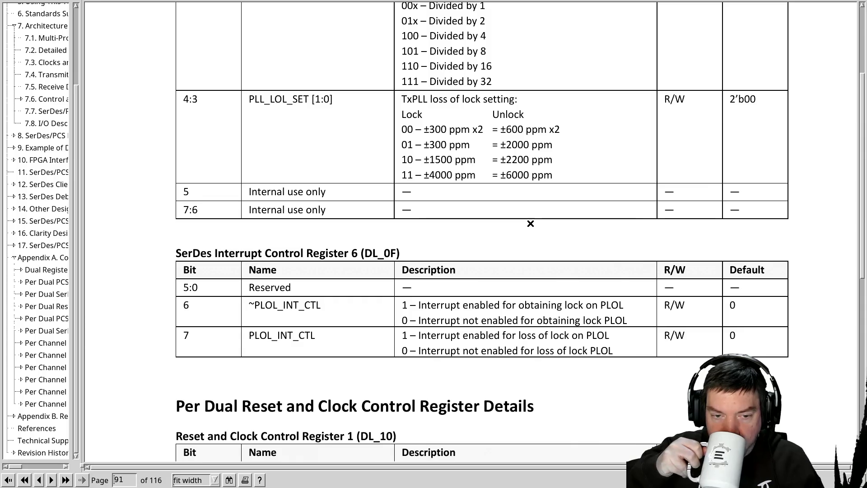
Check the DL_10 register bytes in the hex dump against page 91's Reset and Clock Control Register 1 table.
key(alt+Tab)
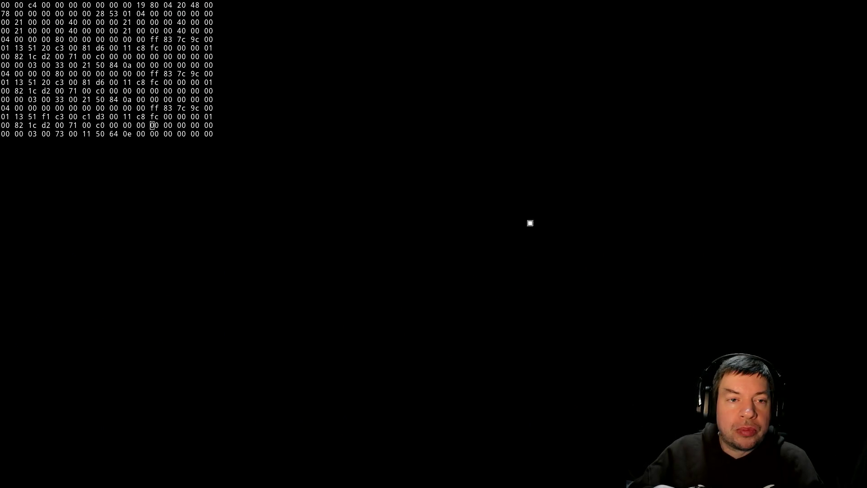
key(alt+Tab)
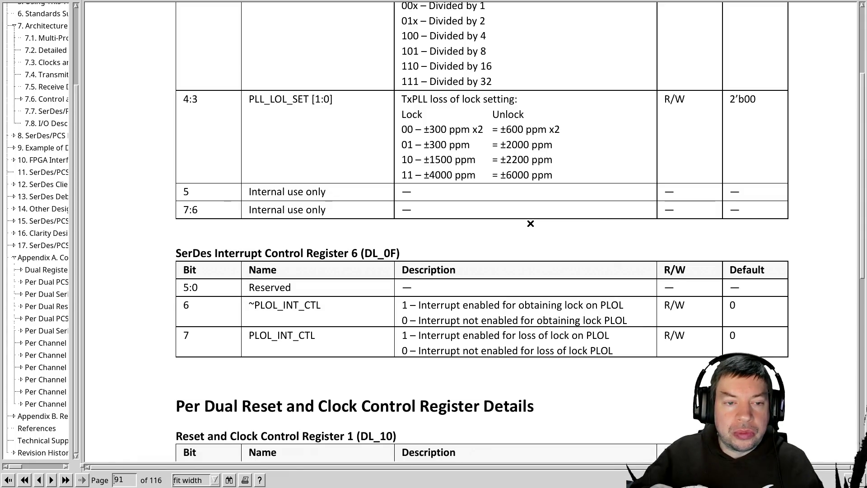
scroll(530, 223, up, 1)
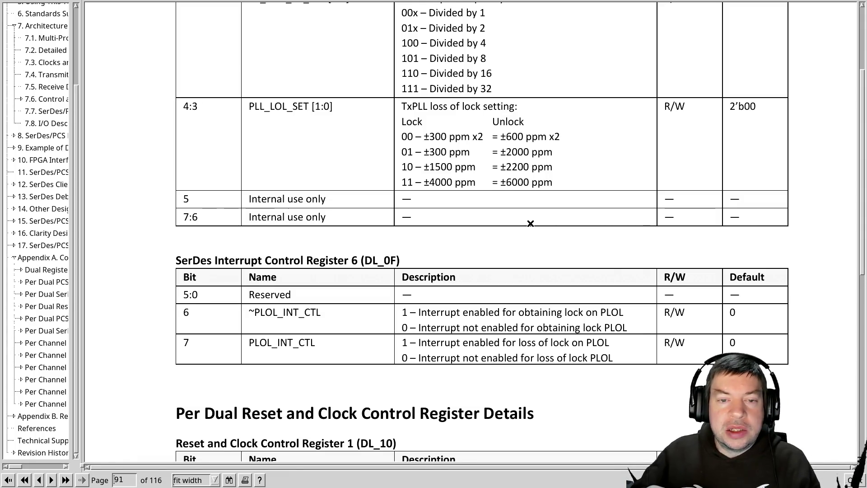
scroll(531, 223, up, 2)
scroll(530, 223, up, 2)
scroll(531, 222, down, 3)
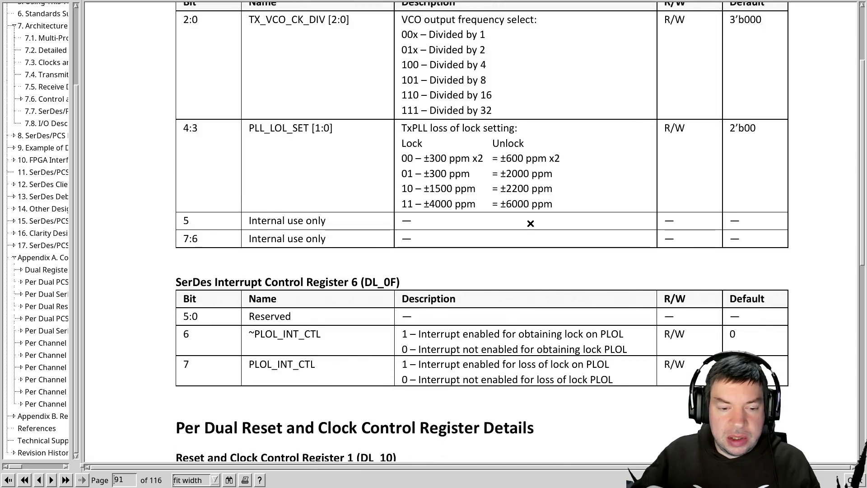
scroll(530, 222, down, 2)
scroll(531, 223, down, 1)
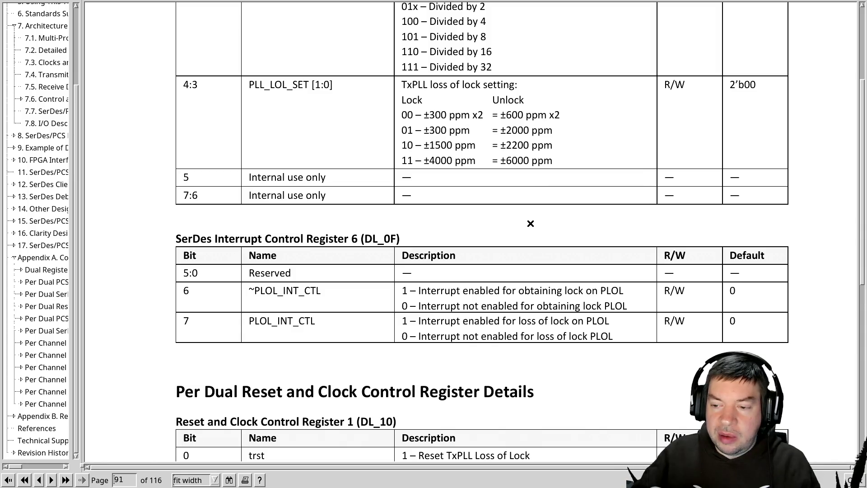
scroll(530, 222, down, 1)
scroll(530, 223, down, 2)
scroll(530, 223, down, 3)
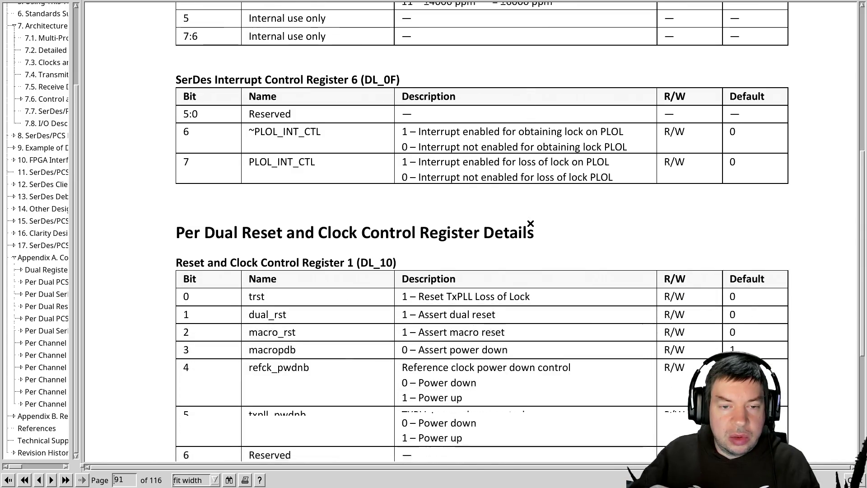
scroll(530, 223, down, 2)
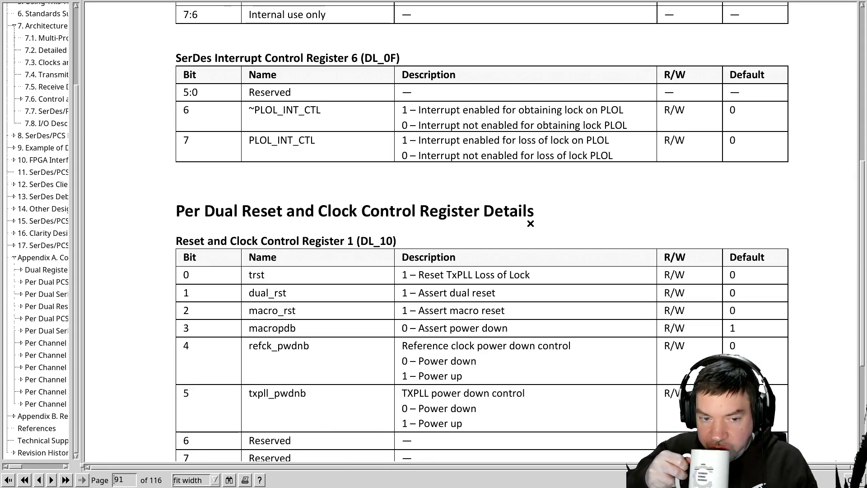
scroll(531, 223, down, 1)
scroll(530, 223, down, 1)
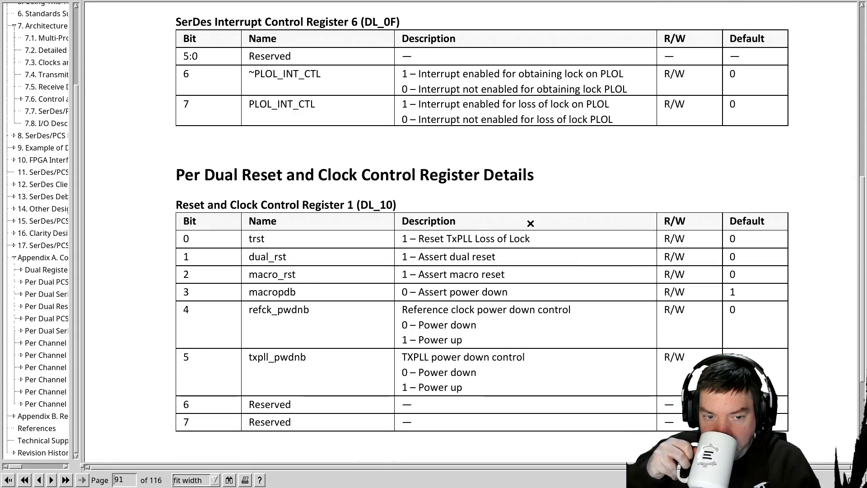
key(alt+Tab)
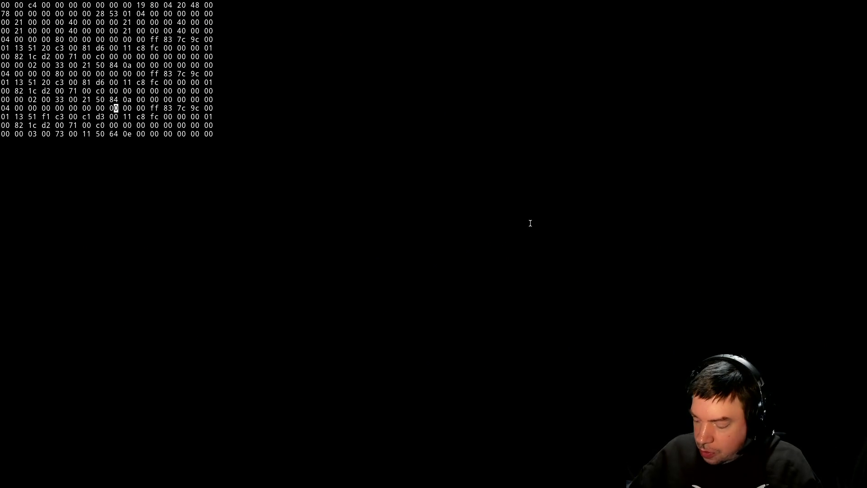
key(Down)
key(Down)
key(Down)
key(Right)
key(Right)
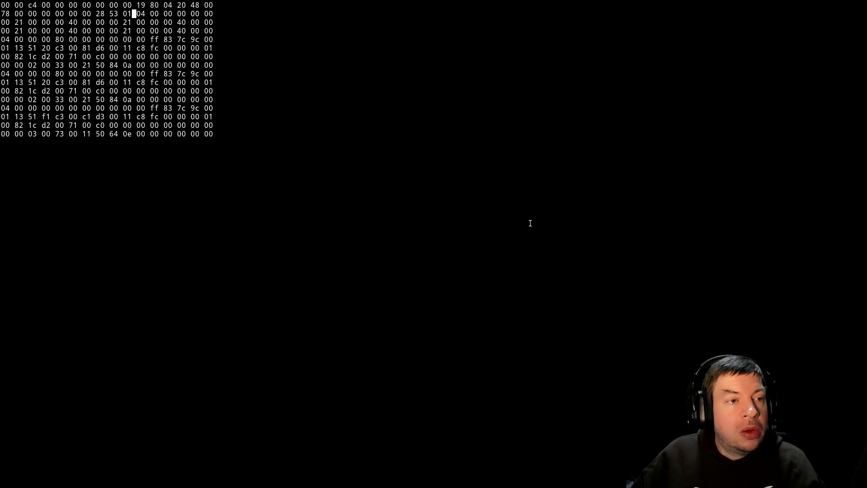
key(Down)
key(Down)
key(Down)
key(Up)
key(Up)
key(Up)
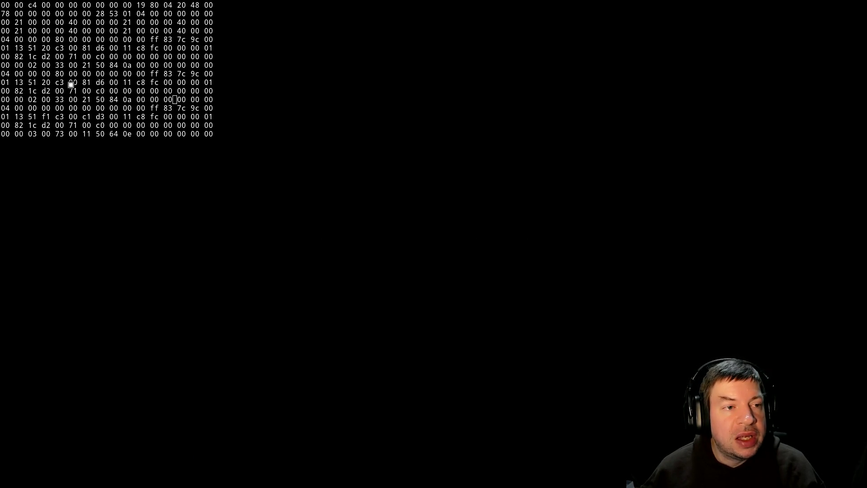
key(alt+Tab)
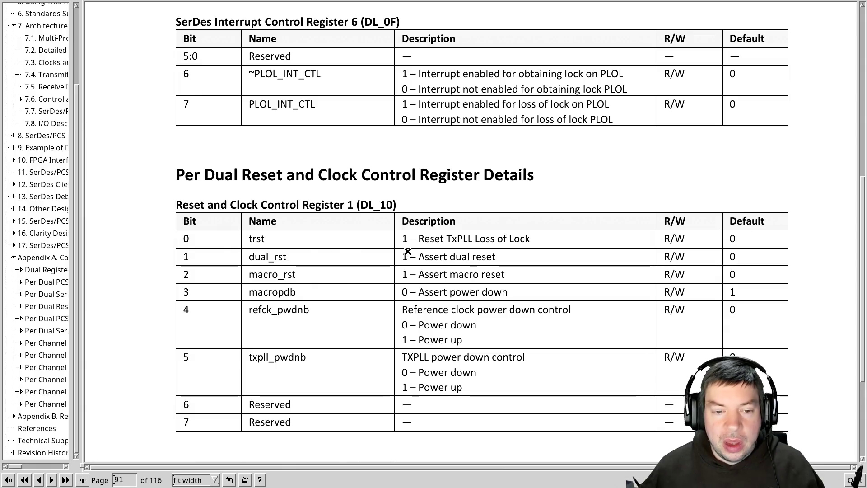
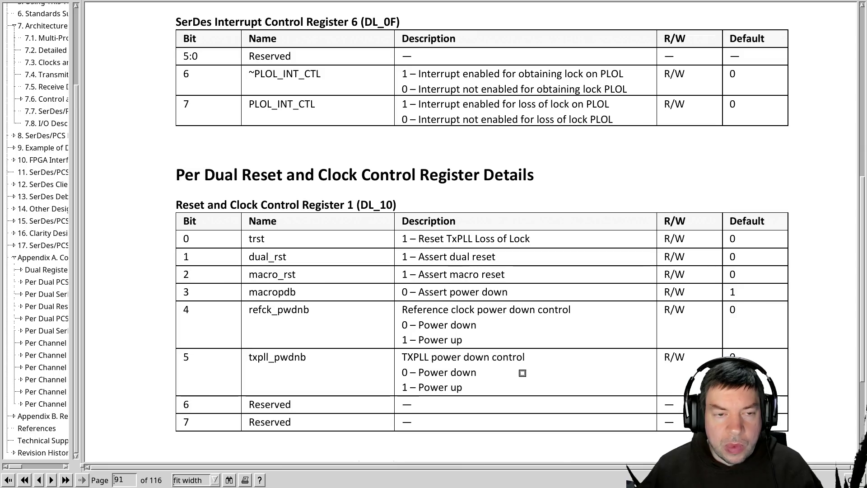
Compare the PCS Status Register 1 (DL_20) bits with the hex dump, marking a byte in its fifth row.
key(alt+Tab)
key(alt+Tab)
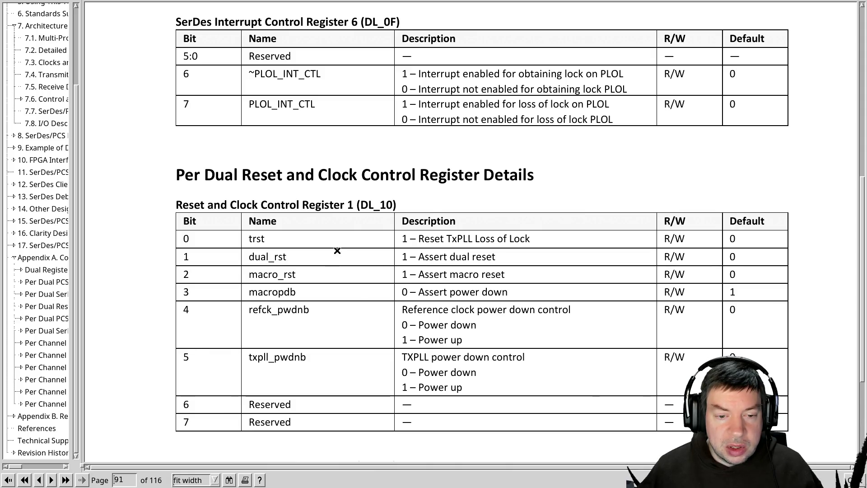
scroll(512, 390, down, 2)
scroll(512, 390, down, 2)
scroll(504, 393, down, 2)
scroll(502, 396, down, 2)
scroll(502, 396, down, 3)
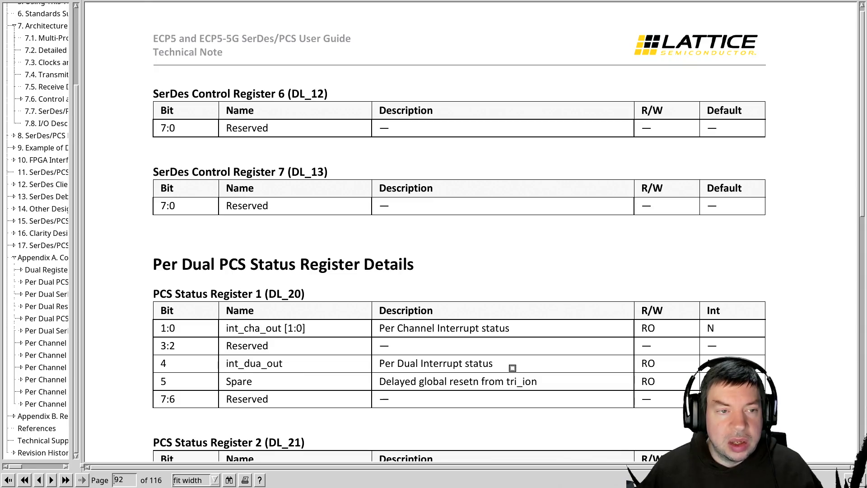
key(alt+Tab)
click(120, 40)
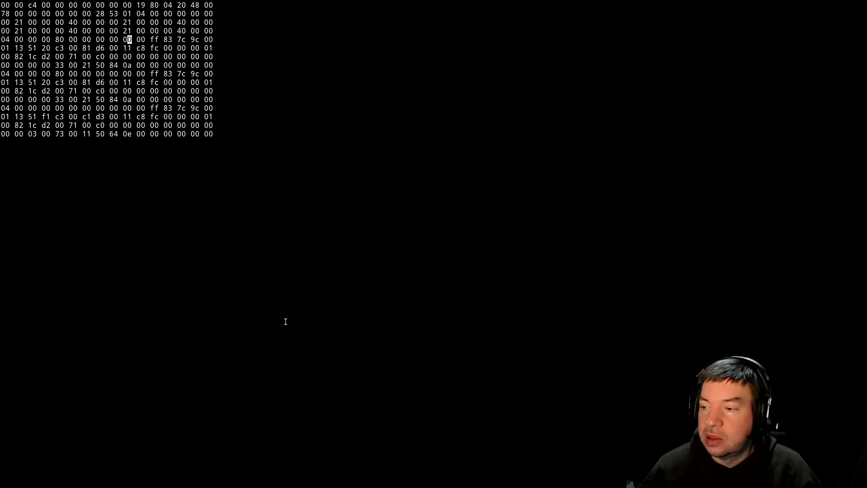
key(alt+Tab)
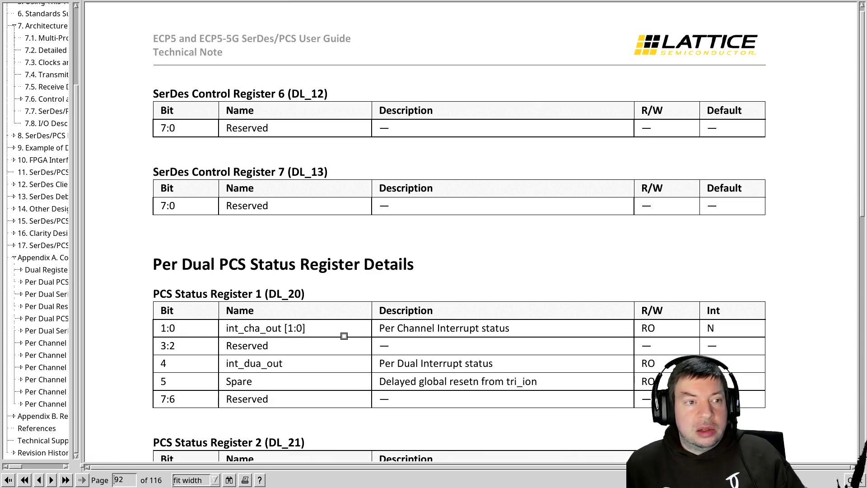
key(alt+Tab)
key(alt+Tab)
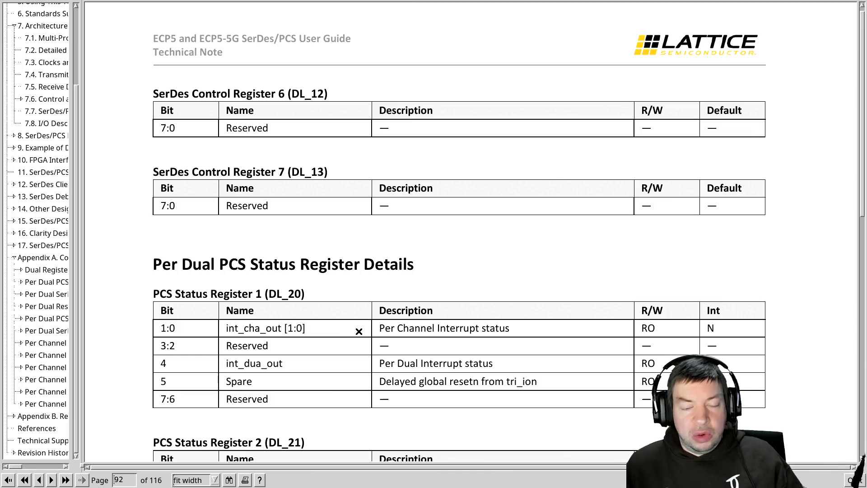
scroll(515, 327, down, 2)
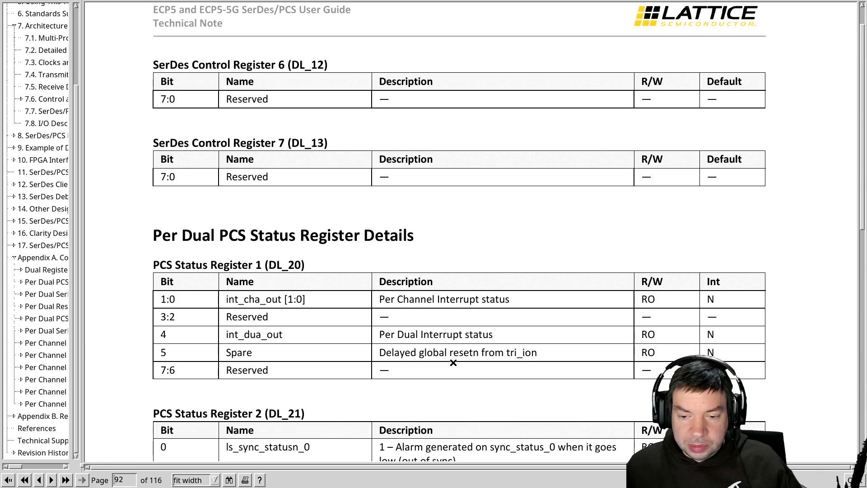
scroll(447, 363, down, 2)
scroll(458, 345, down, 2)
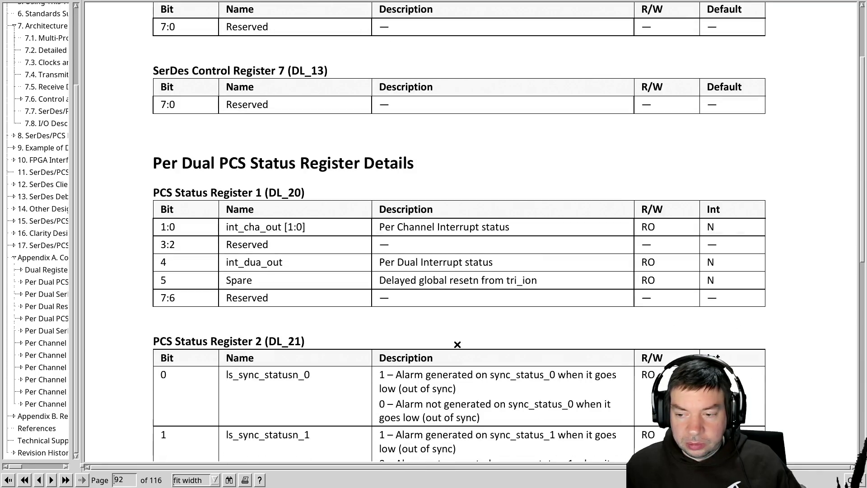
scroll(457, 344, down, 2)
scroll(457, 344, down, 2)
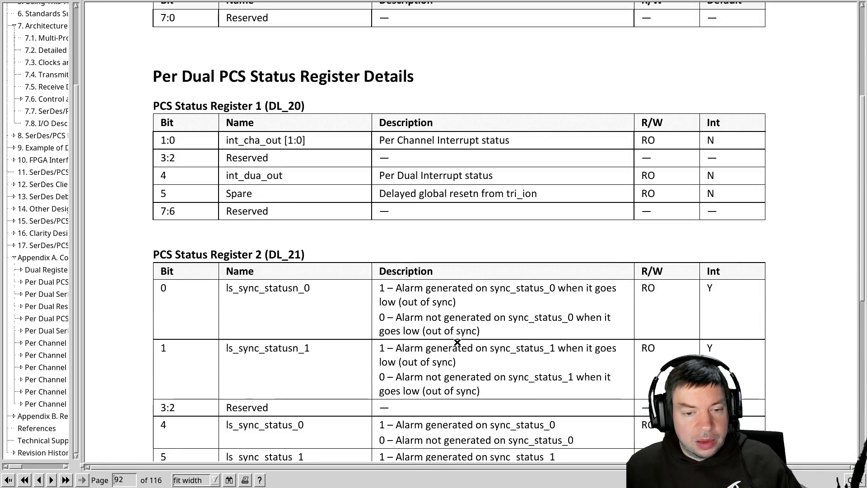
scroll(457, 344, down, 2)
scroll(458, 341, down, 1)
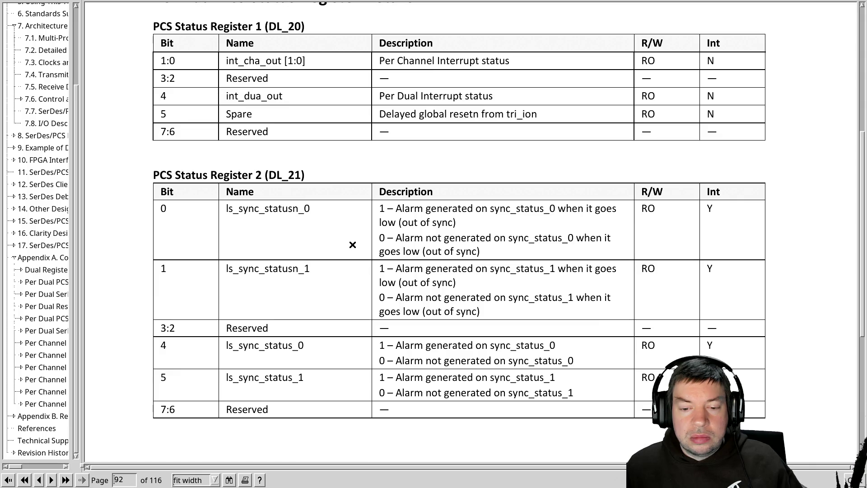
Check the PCS Status Register 2 (DL_21) bits against the hex dump values.
key(alt+Tab)
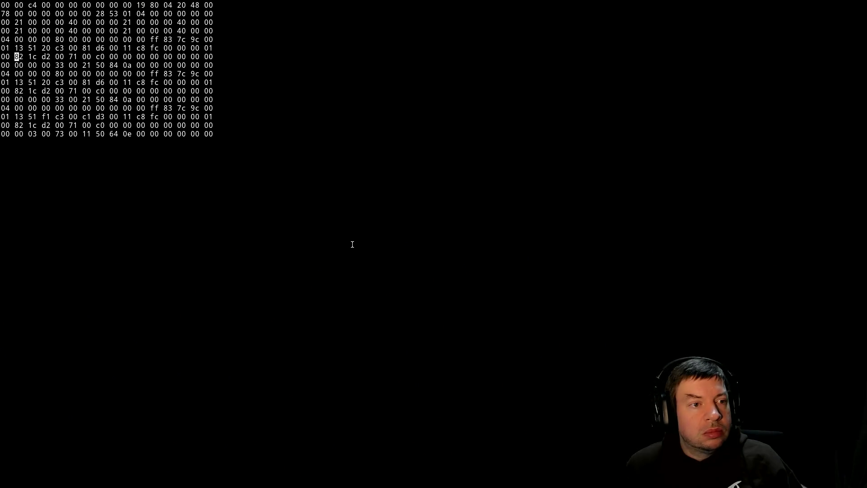
key(alt+Tab)
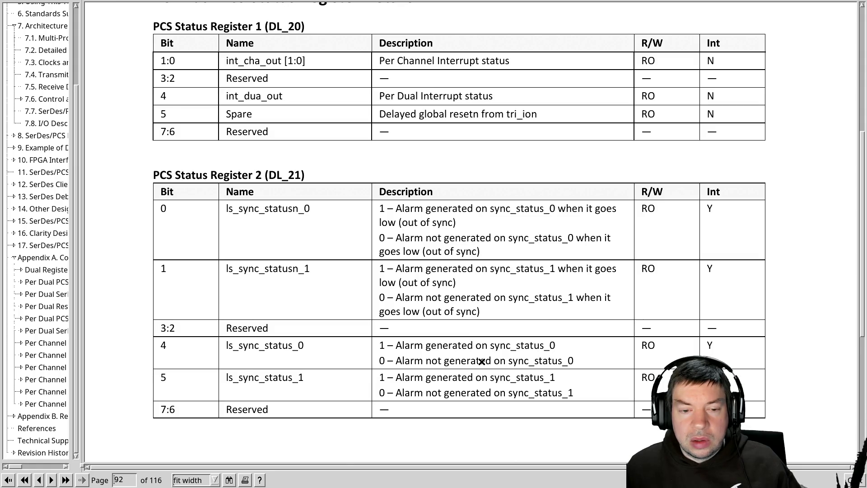
scroll(482, 360, down, 1)
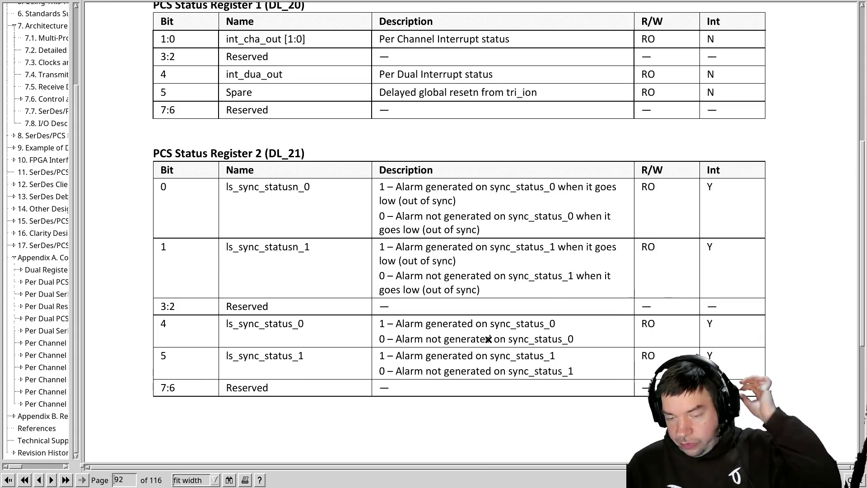
scroll(488, 339, down, 1)
scroll(488, 339, down, 1)
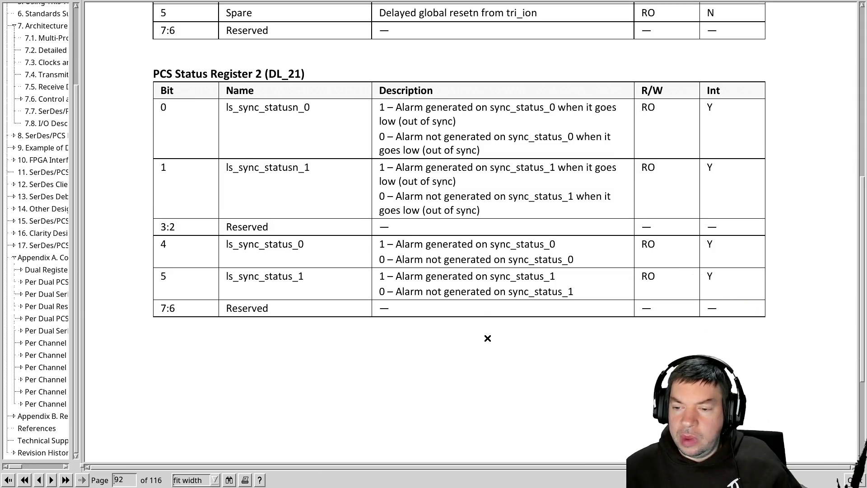
scroll(487, 338, down, 1)
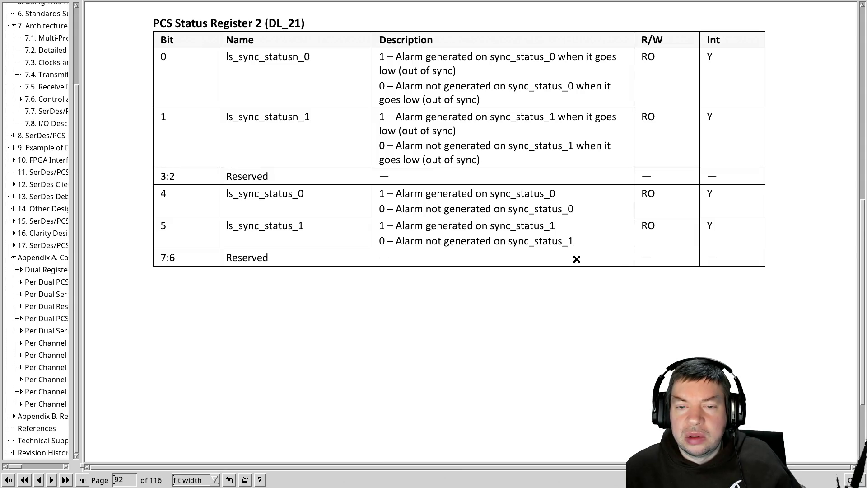
scroll(576, 259, down, 3)
scroll(555, 271, down, 3)
scroll(535, 291, down, 4)
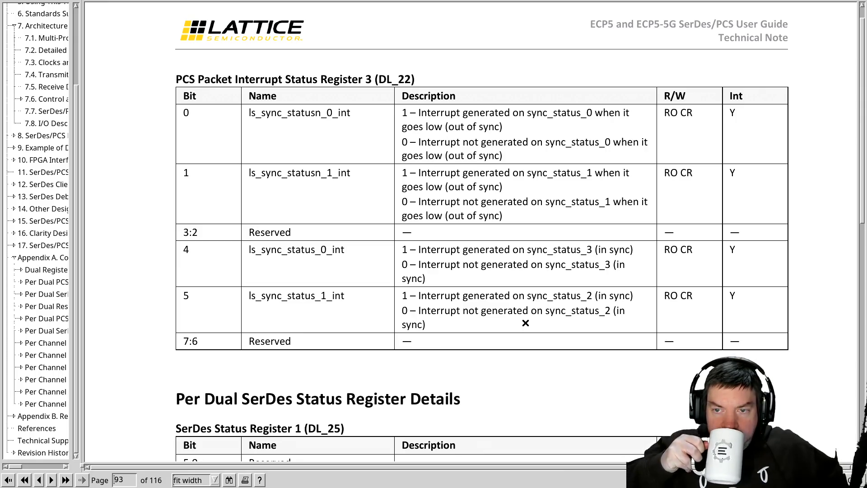
Step through dump bytes and compare them with the DL_22 interrupt status bits.
key(alt+Tab)
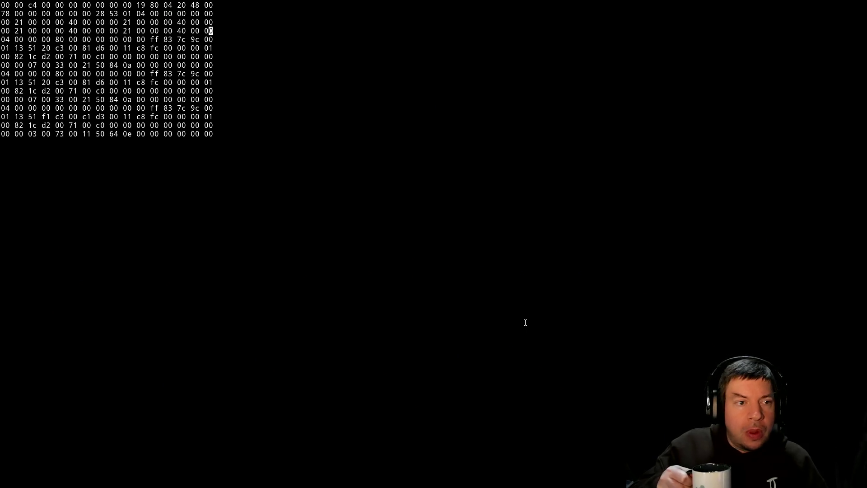
key(n)
key(n)
key(n)
key(n)
key(n)
key(n)
key(n)
key(n)
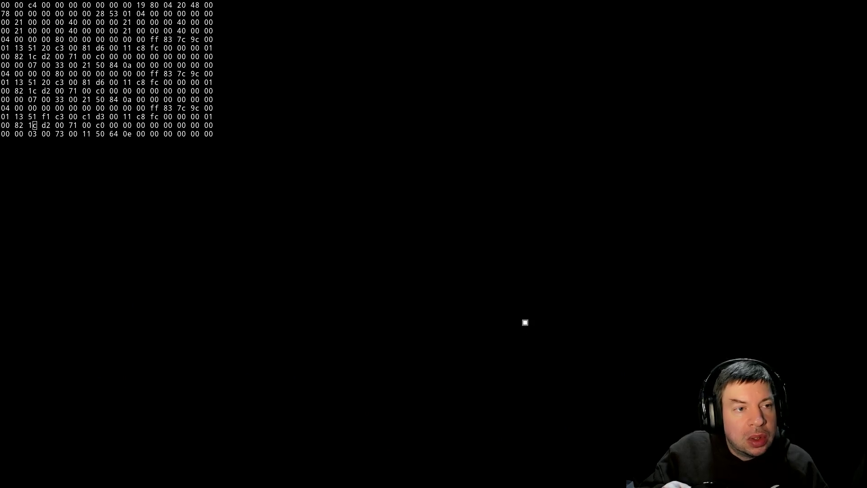
key(alt+Tab)
key(alt+Tab)
key(n)
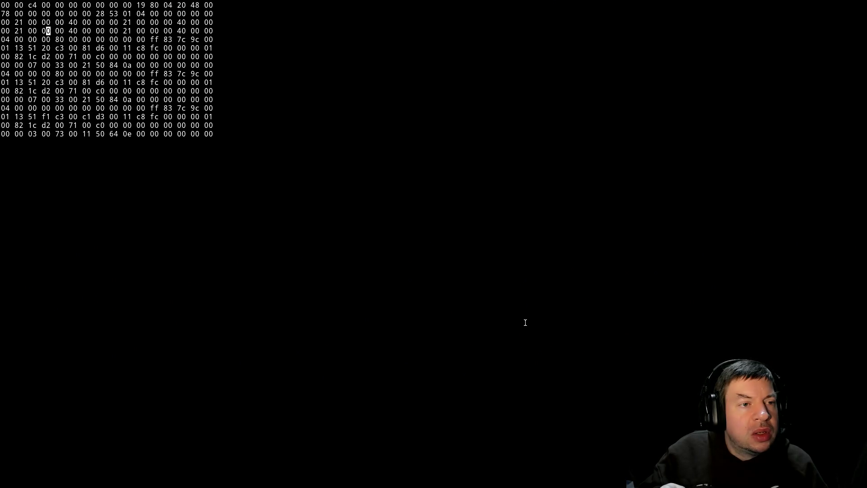
key(alt+Tab)
scroll(525, 323, up, 2)
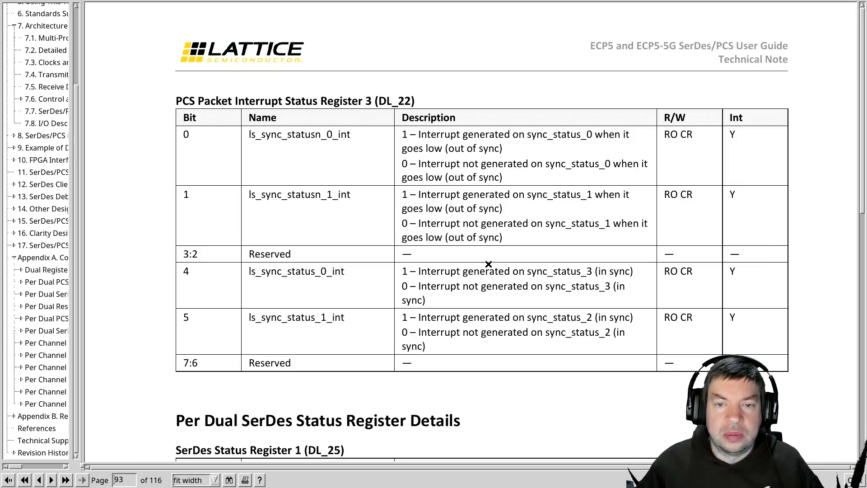
scroll(495, 269, up, 5)
scroll(488, 271, up, 2)
scroll(487, 271, up, 3)
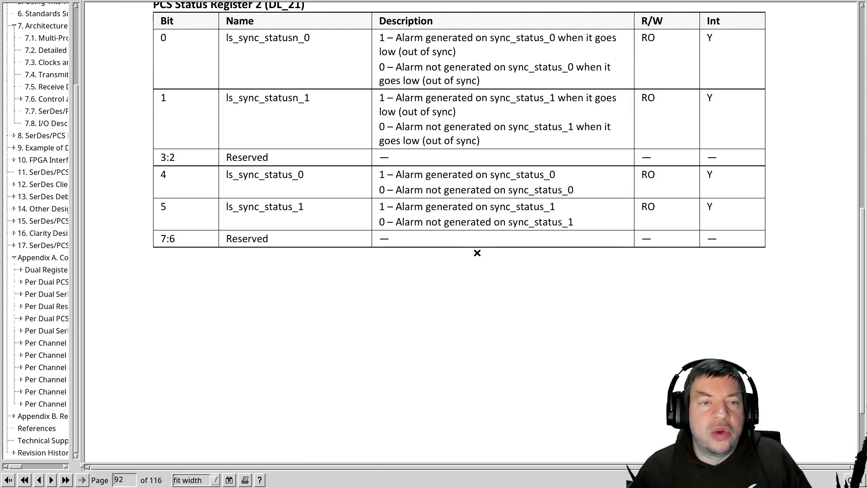
scroll(477, 253, down, 1)
scroll(477, 252, down, 1)
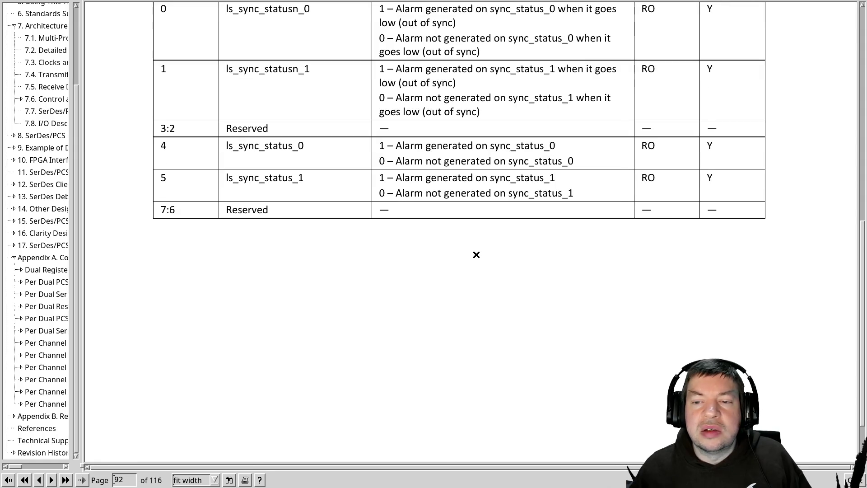
scroll(476, 254, down, 2)
scroll(476, 254, down, 5)
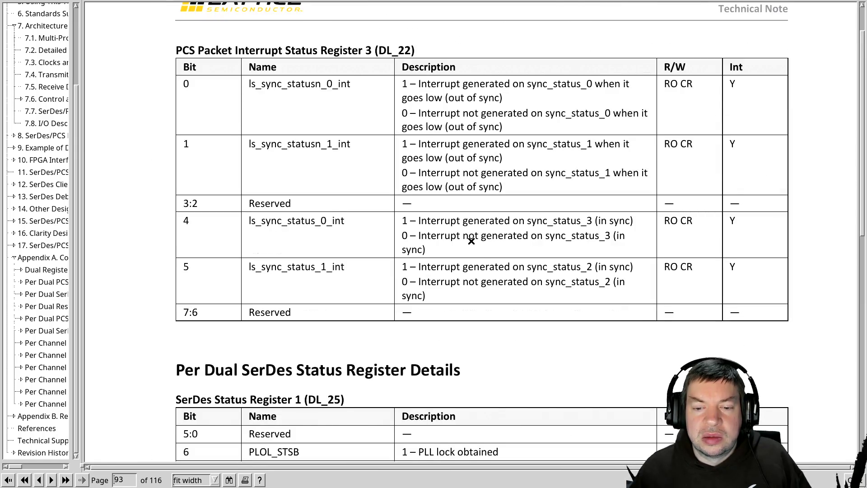
scroll(471, 240, down, 2)
scroll(472, 239, down, 2)
scroll(472, 257, down, 1)
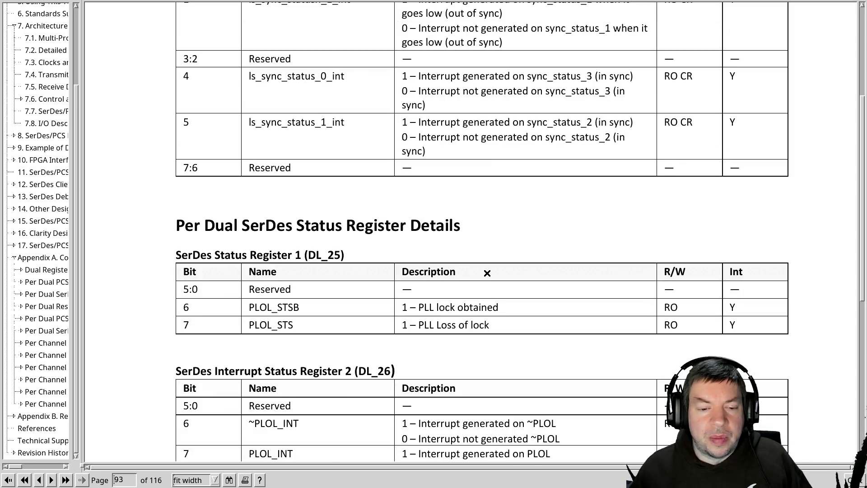
Compare the DL_25/DL_26 SerDes status bits with the live hex dump values.
key(alt+Tab)
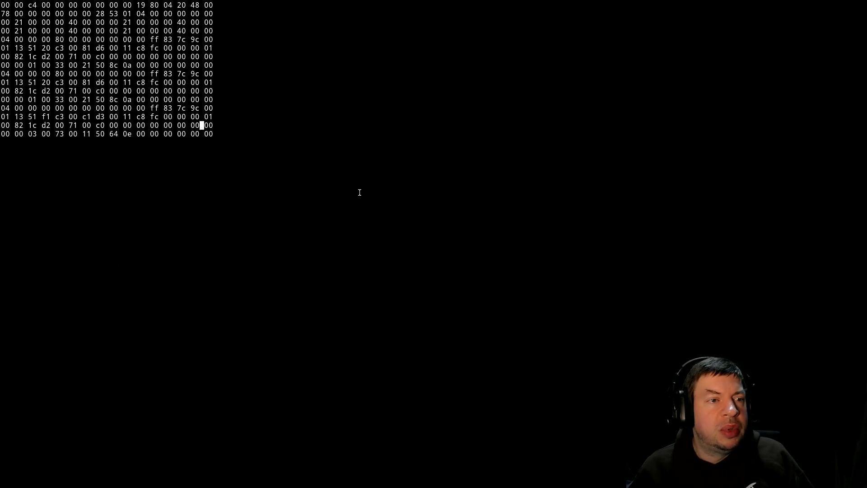
key(alt+Tab)
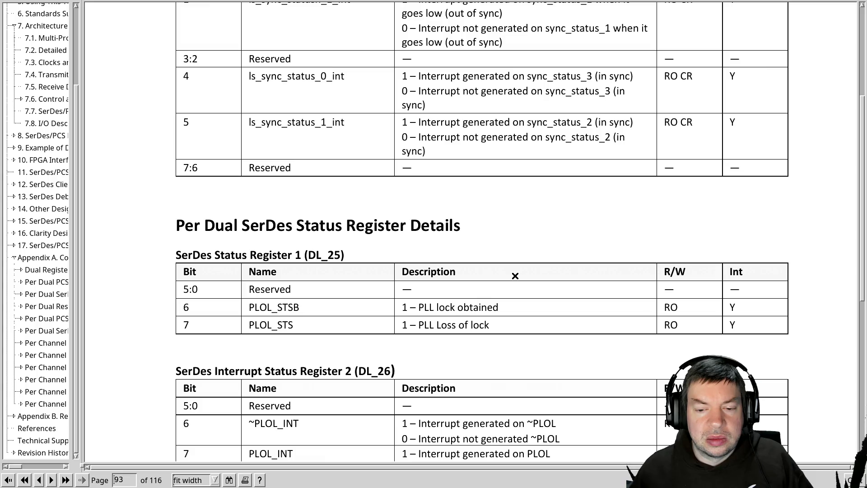
key(alt+Tab)
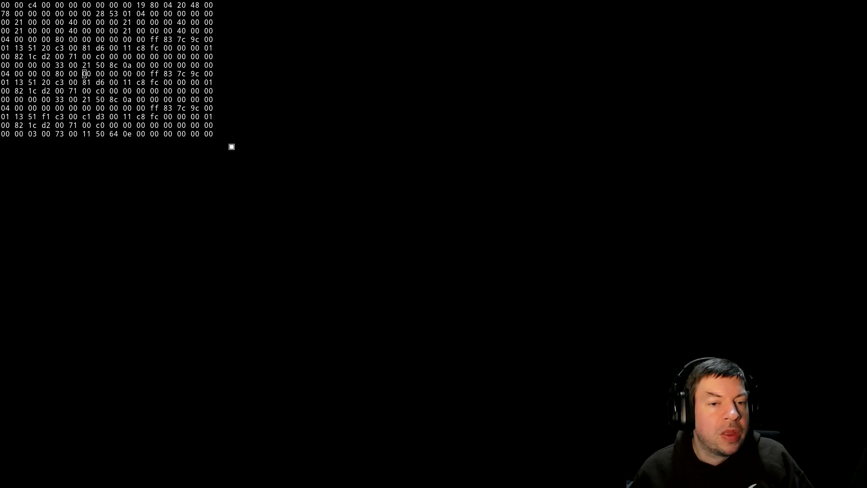
key(alt+Tab)
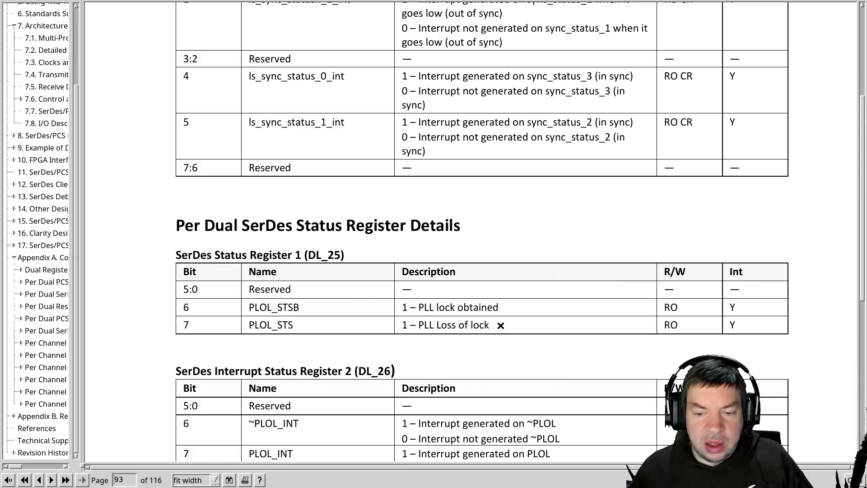
key(alt+Tab)
key(Up)
key(Up)
key(Up)
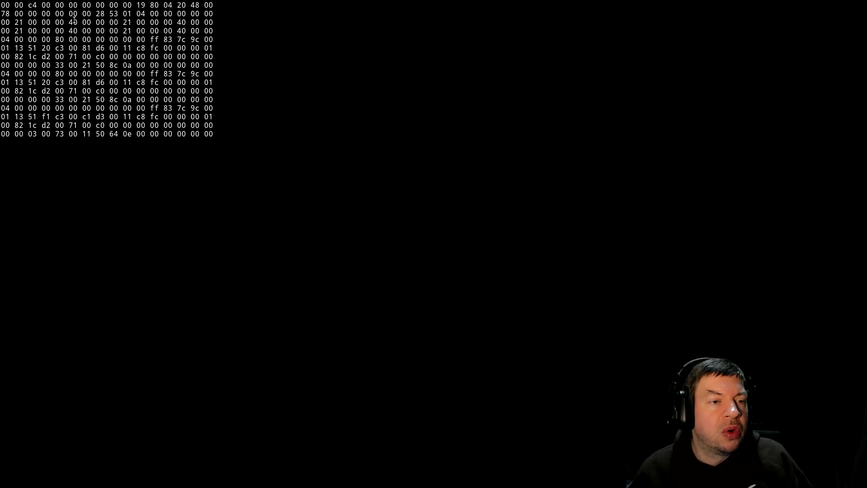
key(alt+Tab)
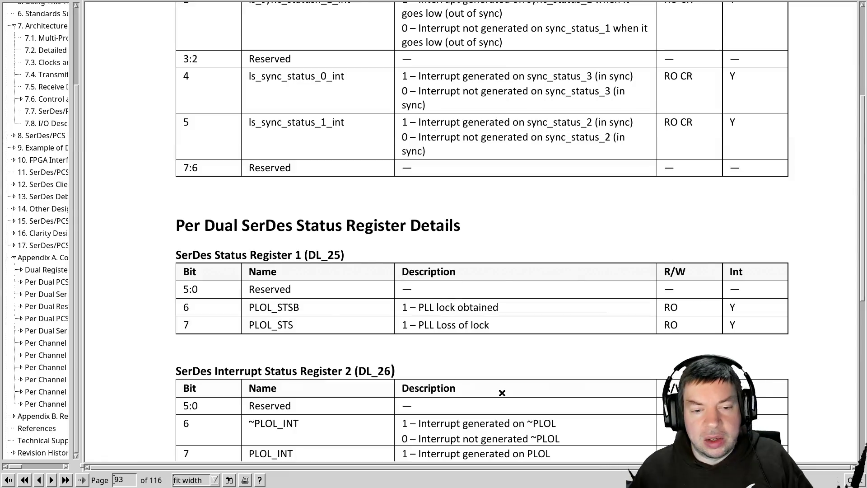
scroll(508, 392, down, 2)
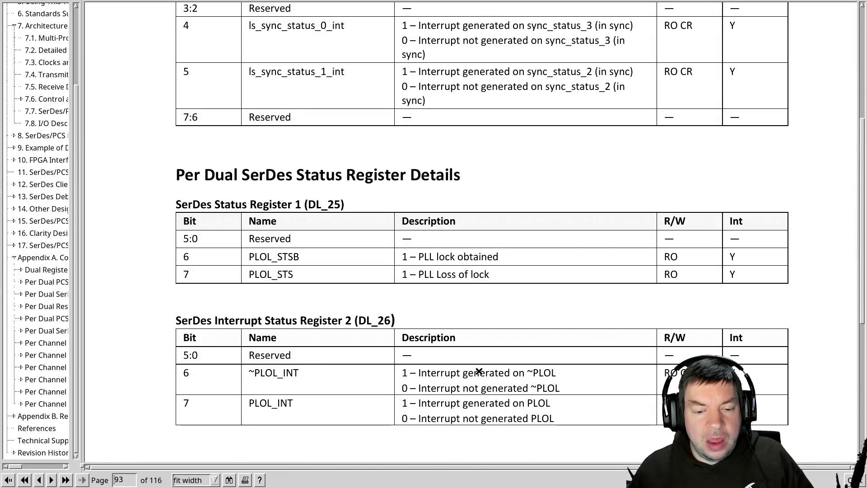
scroll(528, 376, down, 2)
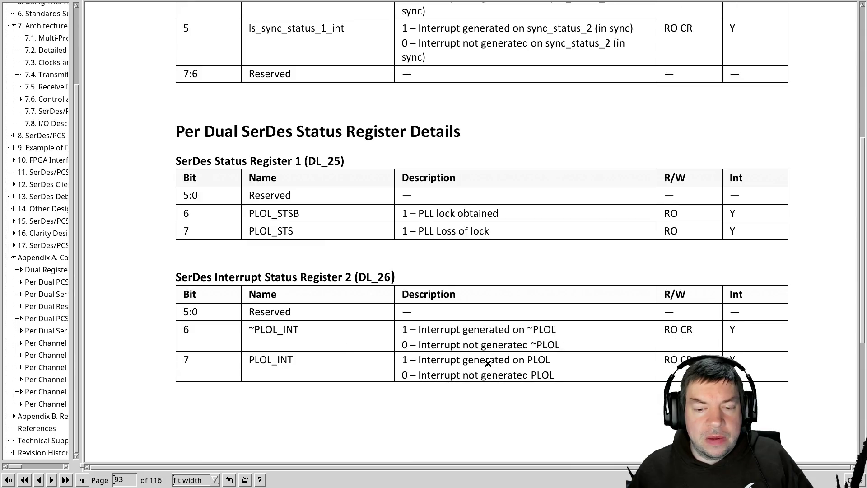
key(alt+Tab)
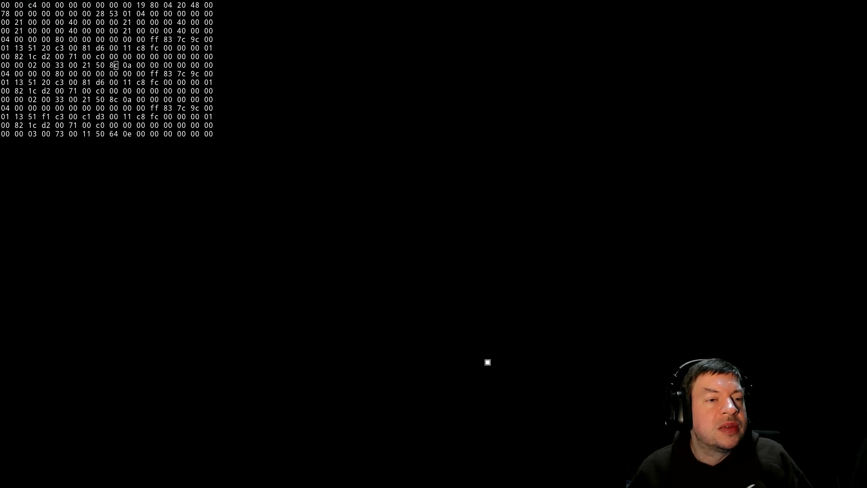
key(alt+Tab)
scroll(487, 363, down, 1)
scroll(486, 362, down, 3)
scroll(486, 363, down, 3)
scroll(486, 365, down, 2)
scroll(487, 371, down, 2)
scroll(488, 371, down, 3)
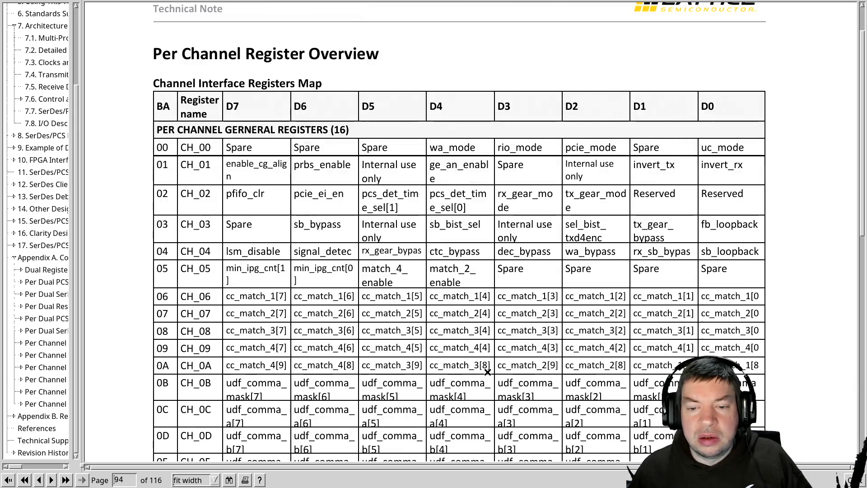
Highlight the fourth dump row, then the block of rows five to eight, for the channel registers.
key(alt+Tab)
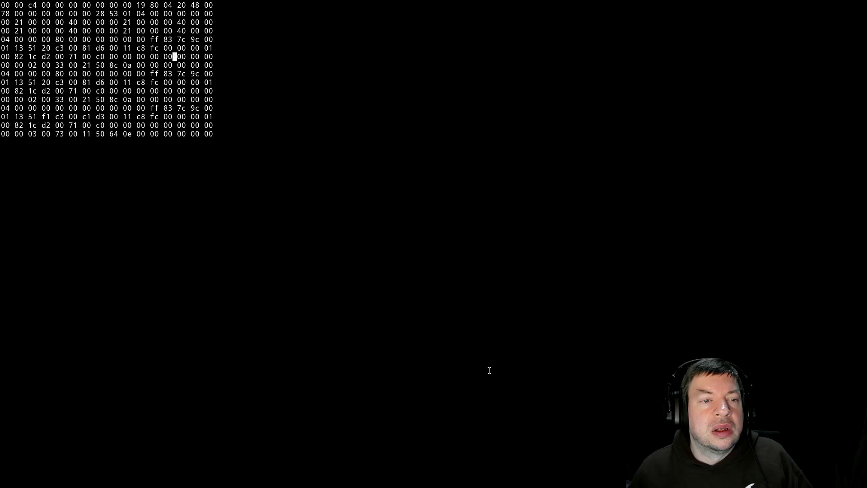
key(Up)
key(Up)
key(Up)
key(Home)
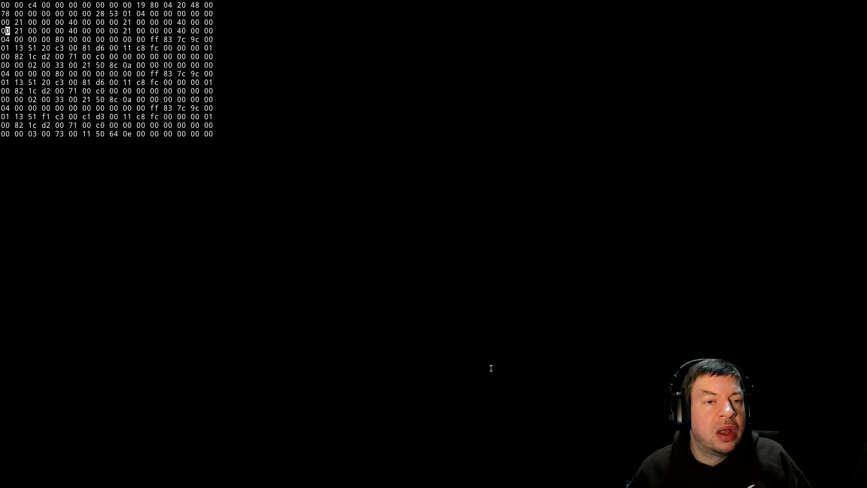
key(Down)
key(Down)
key(Down)
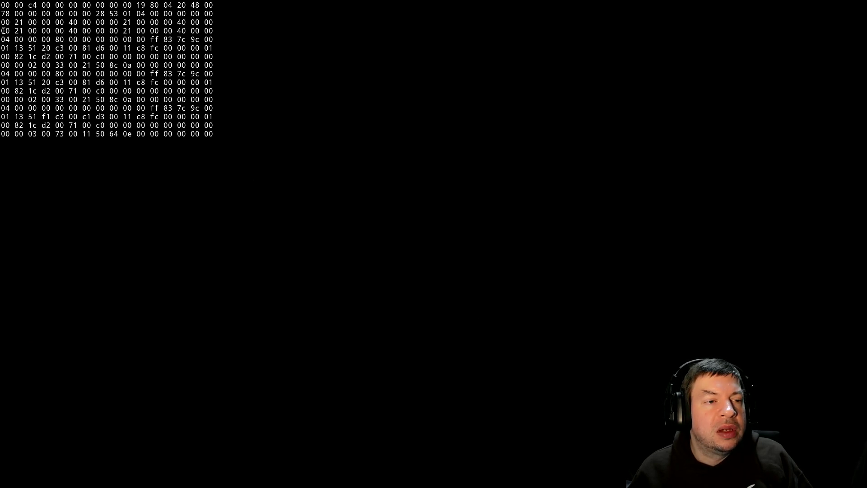
drag(4, 30, 226, 30)
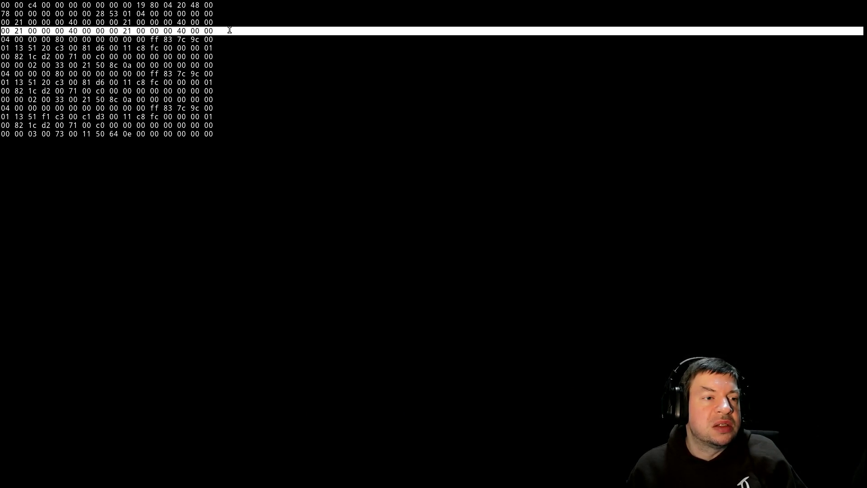
key(Escape)
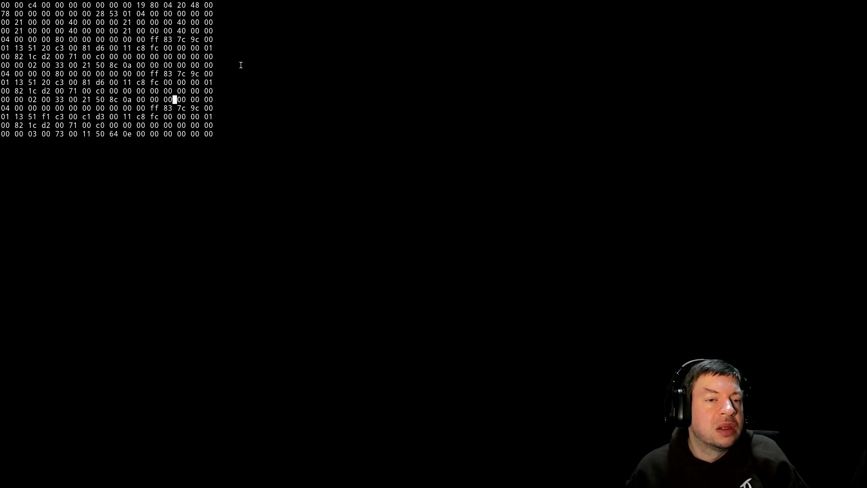
mouse_move(3, 39)
mouse_down()
mouse_move(169, 68)
mouse_move(246, 64)
mouse_up()
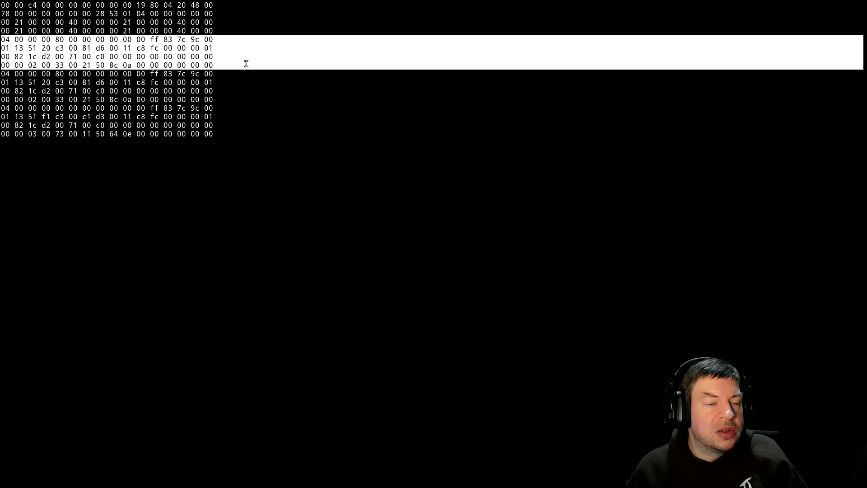
click(246, 63)
Walk through the channel register bytes across the dump rows before returning to the register map.
key(Down)
key(Down)
key(Down)
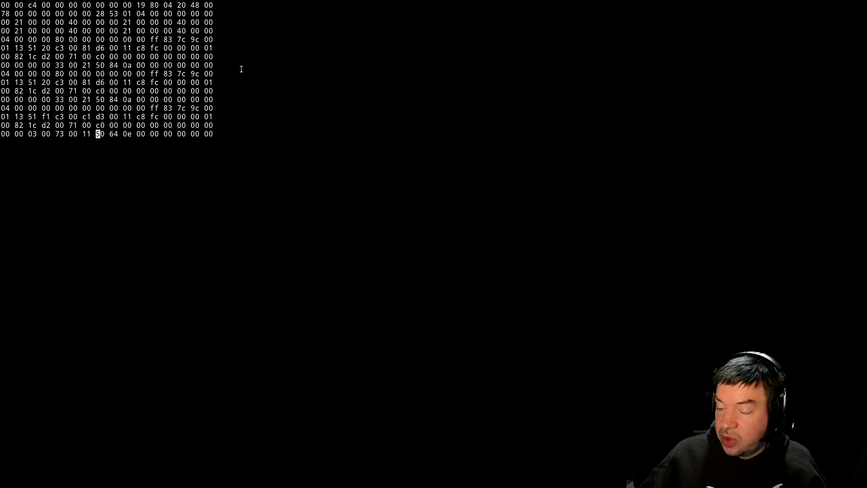
key(Up)
key(Up)
key(Up)
key(Down)
key(Down)
key(Down)
key(Up)
key(Up)
key(Up)
key(Up)
key(Up)
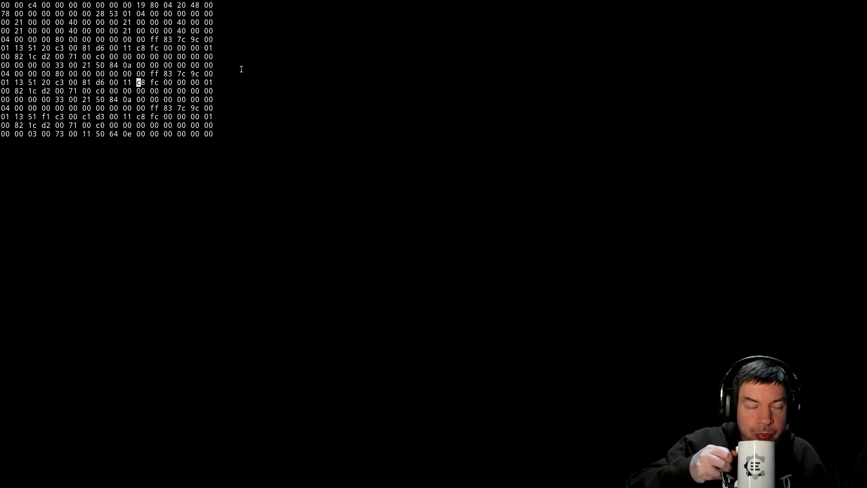
key(Down)
key(Down)
key(Down)
key(Up)
key(Up)
key(Up)
key(Up)
key(Up)
key(Up)
key(Down)
key(Down)
key(Down)
key(Up)
key(Up)
key(Up)
key(Up)
key(Up)
key(Up)
key(Down)
key(Down)
key(Down)
key(Down)
key(Down)
key(Down)
key(Down)
key(Down)
key(Up)
key(Up)
key(Up)
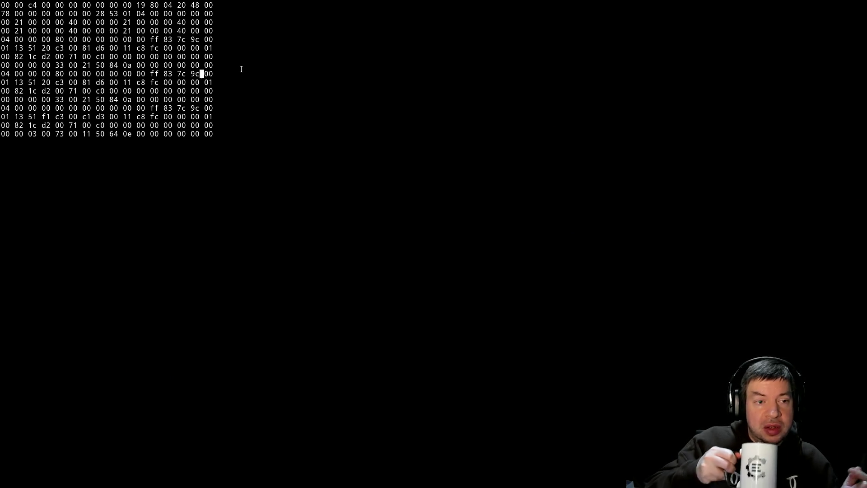
key(Down)
key(Down)
key(Down)
key(Up)
key(Up)
key(Up)
key(Down)
key(Down)
key(Down)
key(Right)
key(Right)
key(Down)
key(Down)
key(Down)
key(Up)
key(Up)
key(Up)
key(Down)
key(Down)
key(Down)
key(Left)
key(Left)
key(Down)
key(Down)
key(Down)
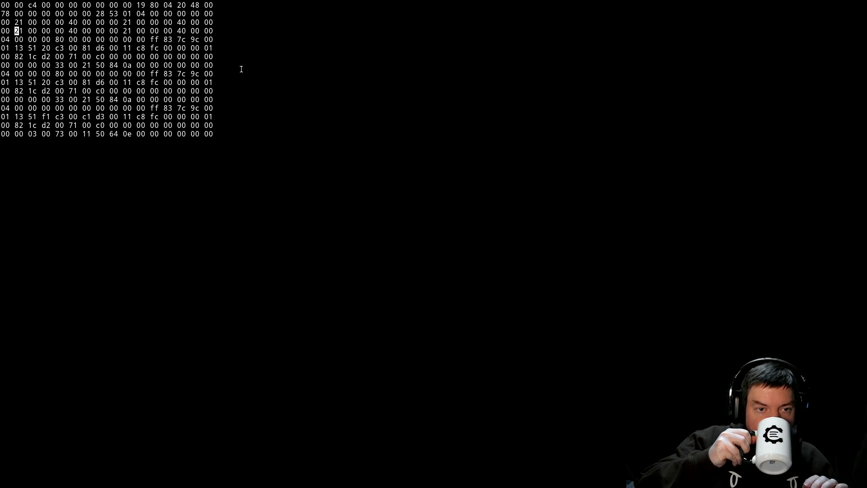
key(Down)
key(Down)
key(Down)
key(Home)
key(Up)
key(Up)
key(Up)
key(w)
key(w)
key(w)
key(Down)
key(Down)
key(Down)
key(b)
key(b)
key(b)
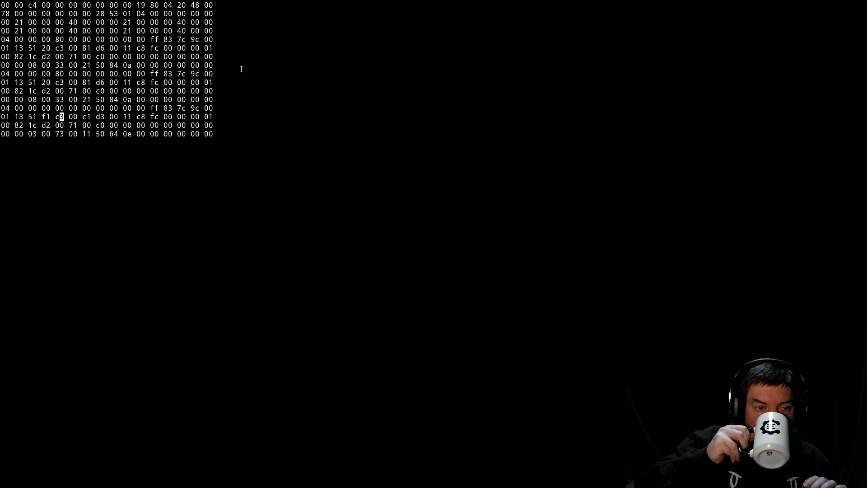
key(Up)
key(Up)
key(Up)
key(Home)
key(Down)
key(Down)
key(Down)
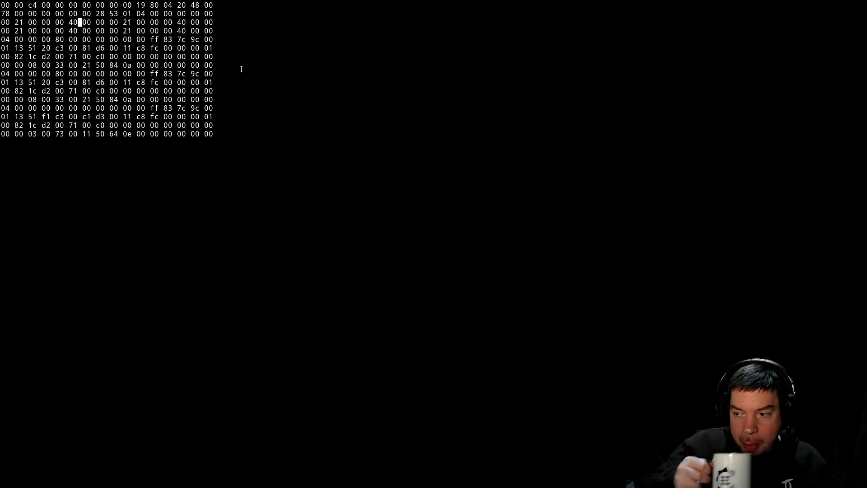
key(Up)
key(Up)
key(Up)
key(w)
key(w)
key(w)
key(Down)
key(Down)
key(Down)
key(w)
key(w)
key(w)
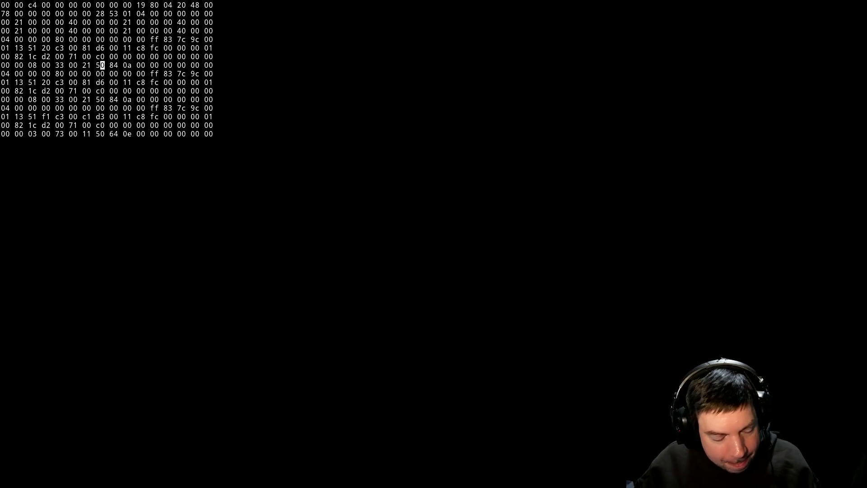
key(alt+Tab)
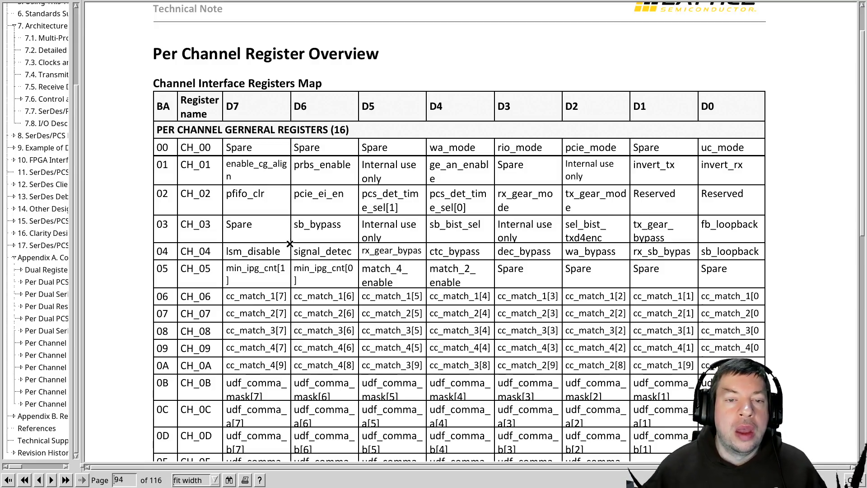
scroll(288, 247, down, 2)
scroll(287, 248, down, 2)
scroll(287, 248, down, 2)
scroll(287, 247, down, 2)
scroll(283, 255, down, 2)
scroll(283, 255, down, 2)
scroll(285, 265, down, 2)
scroll(288, 274, down, 2)
scroll(289, 274, down, 5)
scroll(289, 273, down, 3)
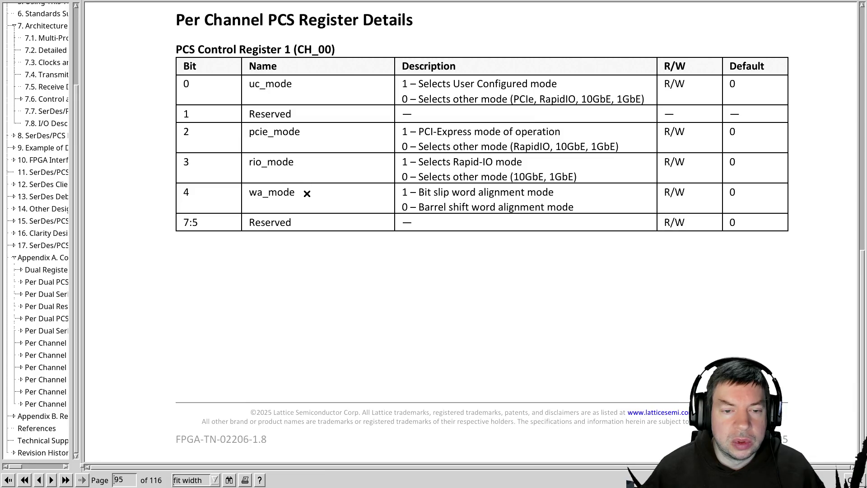
Compare the PCS control register with the dump, then advance to page 96's CH_01 table.
key(alt+Tab)
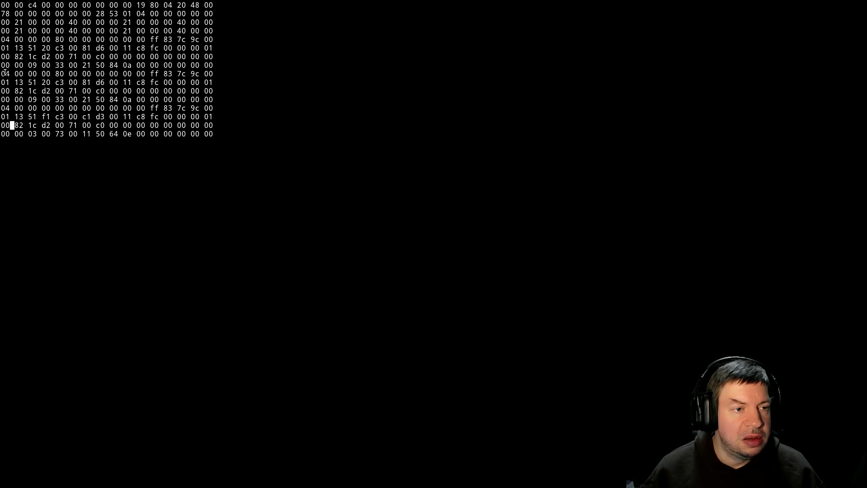
key(alt+Tab)
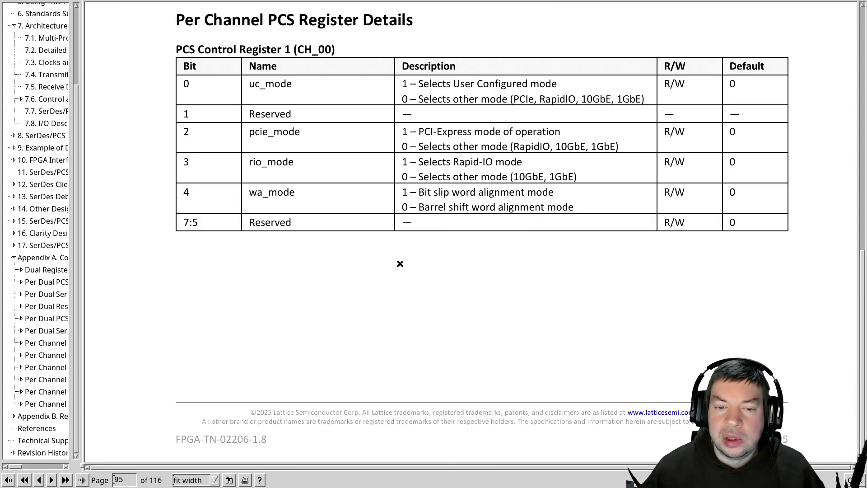
key(Page_Down)
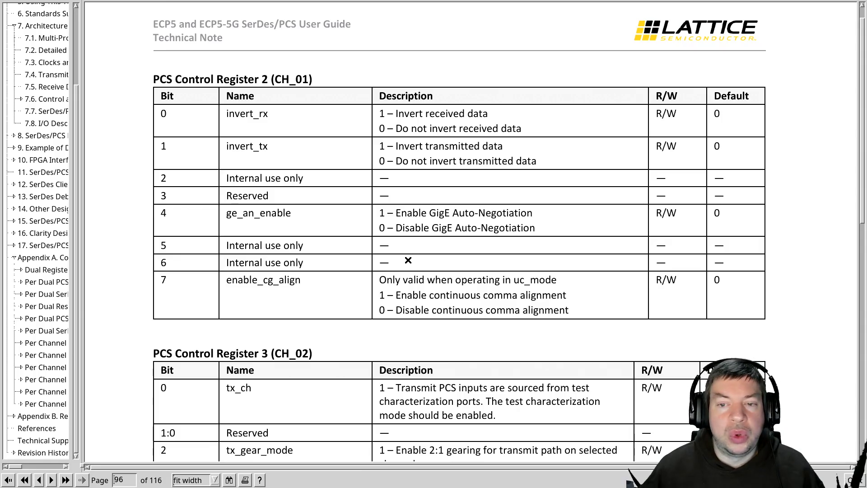
key(alt+Tab)
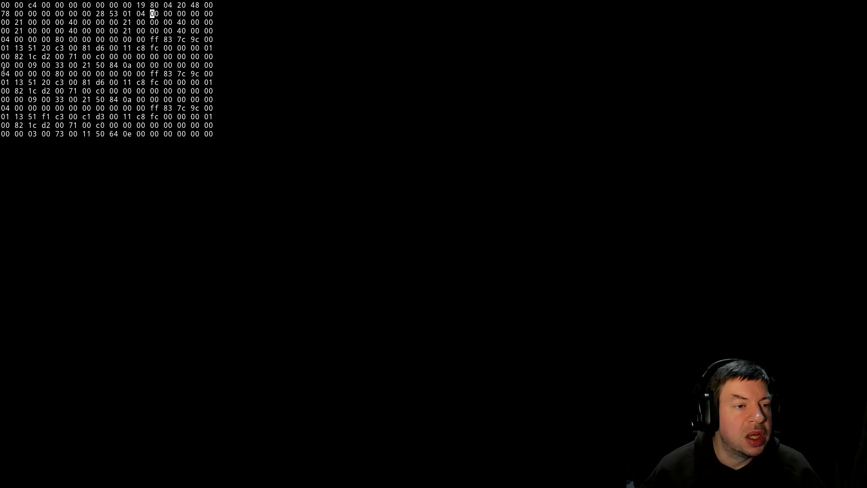
key(alt+Tab)
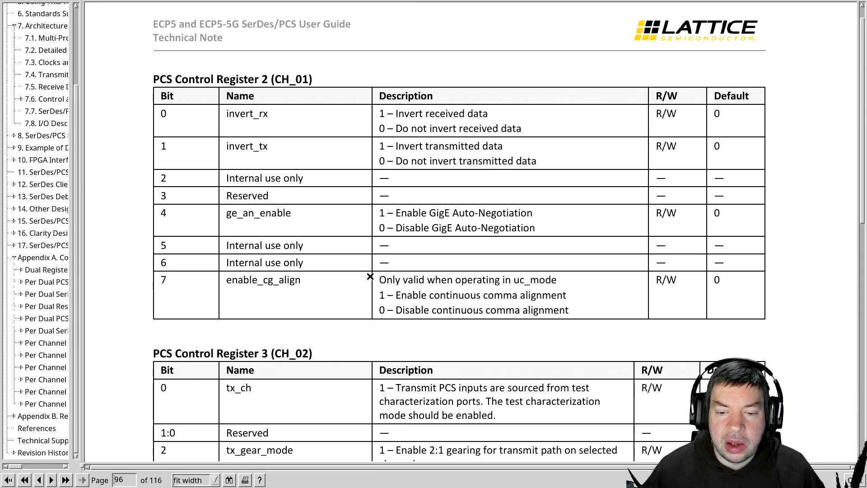
drag(379, 277, 606, 314)
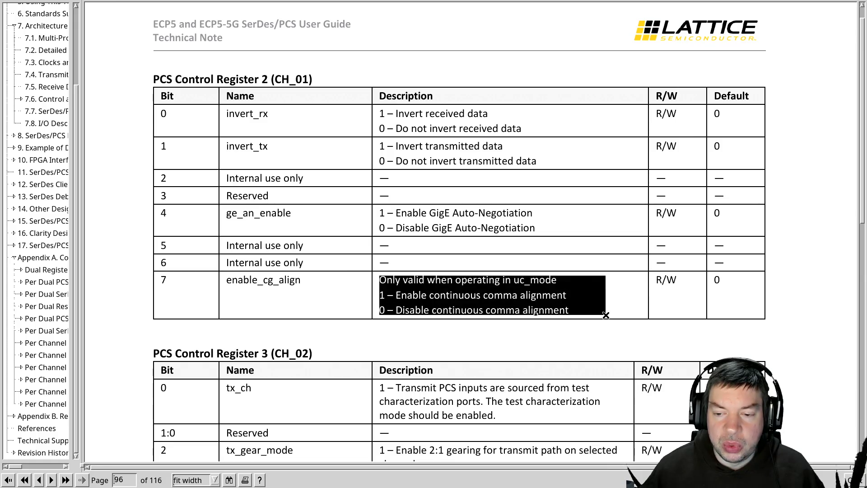
click(607, 306)
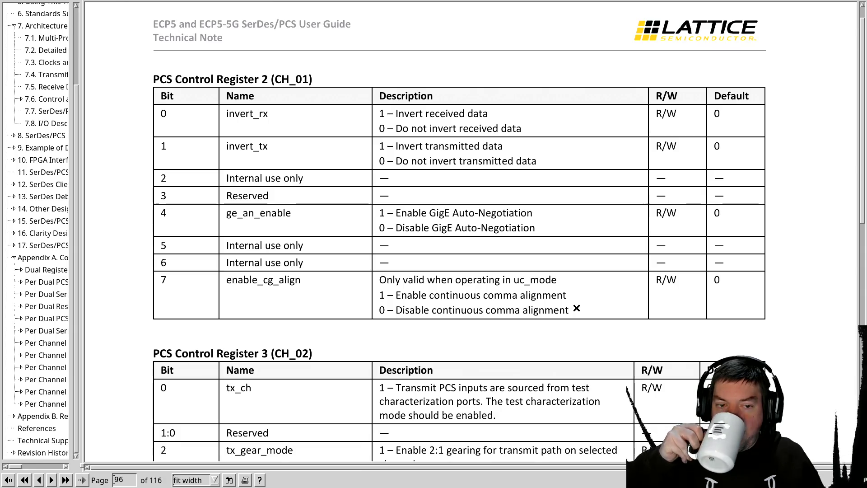
key(alt+Tab)
key(Down)
key(Up)
key(alt+Tab)
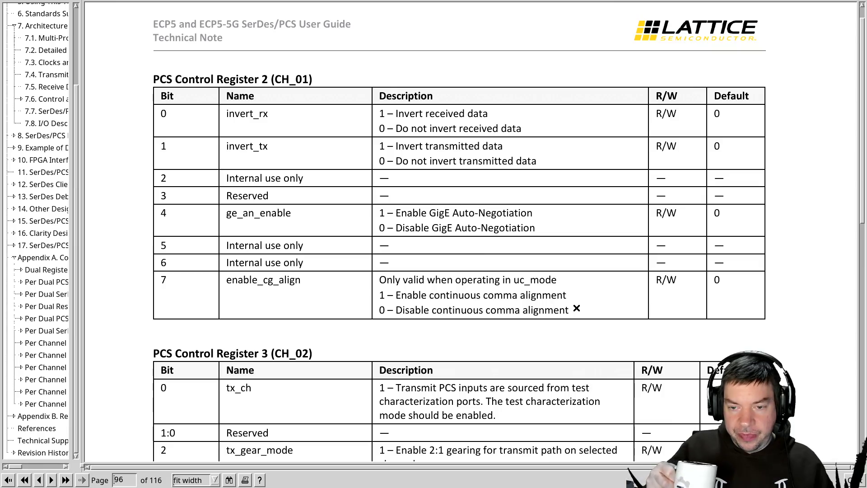
scroll(577, 308, down, 1)
scroll(576, 308, down, 2)
scroll(577, 308, down, 2)
scroll(577, 308, down, 2)
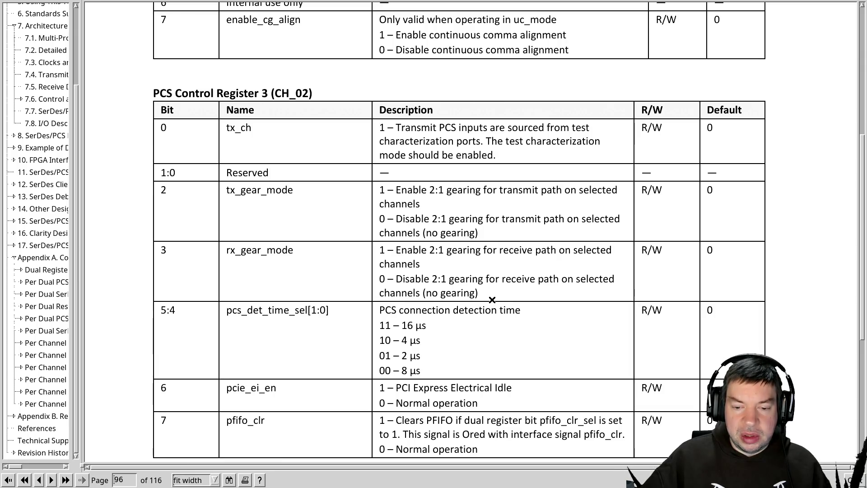
scroll(491, 299, down, 1)
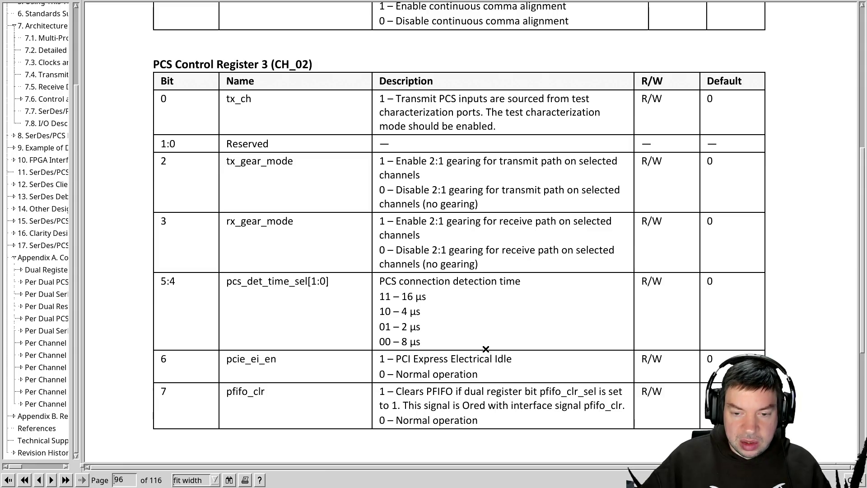
Check the PCS Control Register 3 (CH_02) table against the dump, then bring up the VHDL transceiver file.
key(alt+Tab)
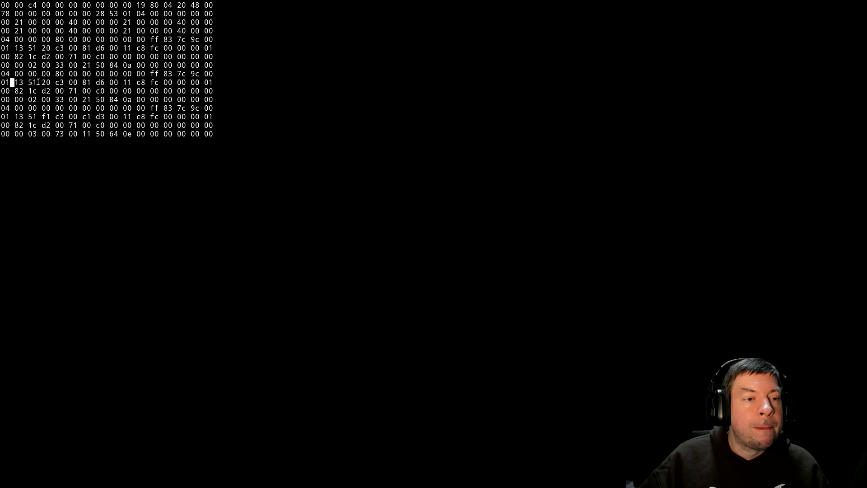
key(alt+Tab)
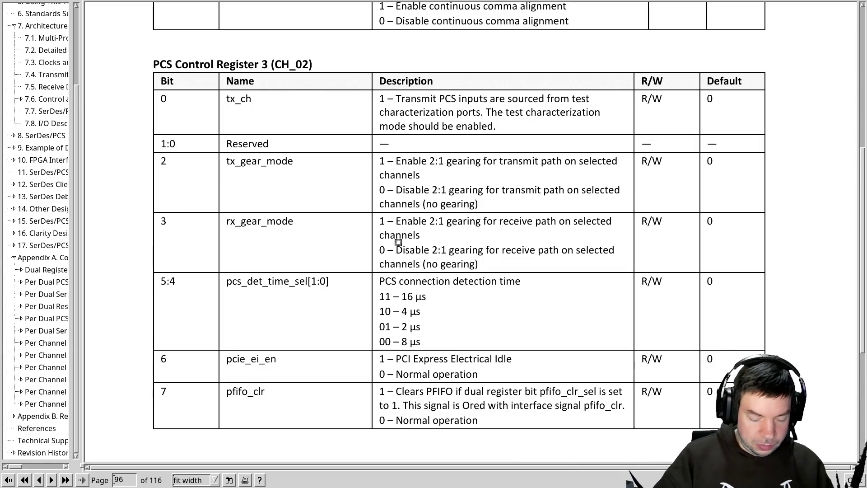
key(alt+Tab)
text(/)
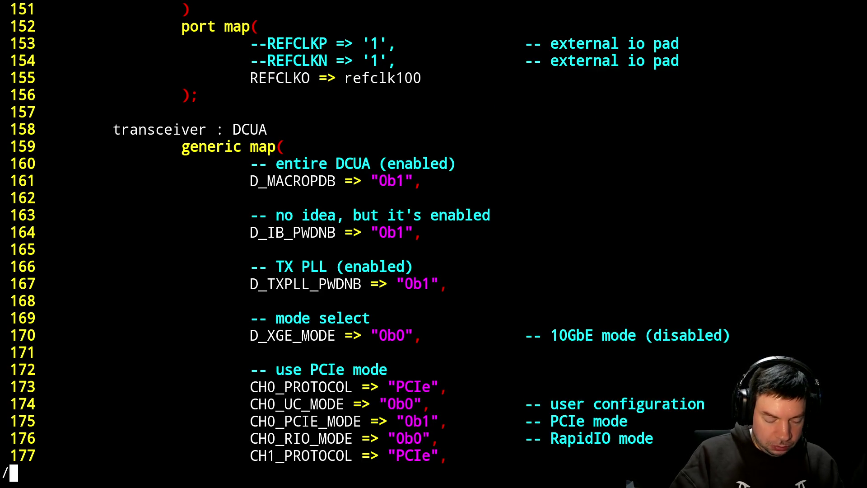
text(TIME)
Write comment lines for detection-time codes 00, 01, 10 and 11 above CH0_PCS_DET_TIME_SEL, checking each in the datasheet.
key(Return)
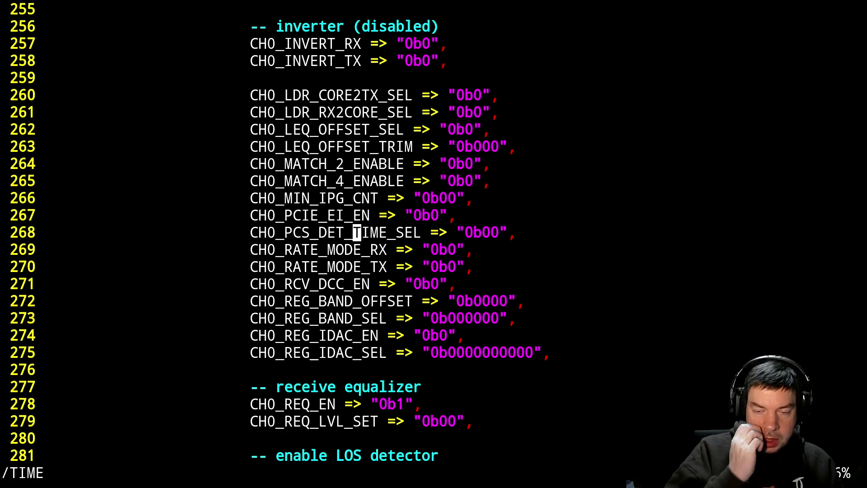
key(O)
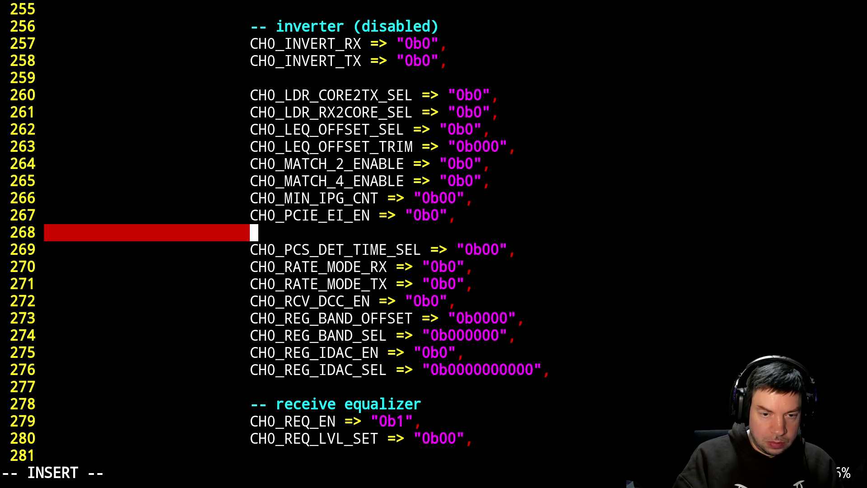
text(-- 00 -)
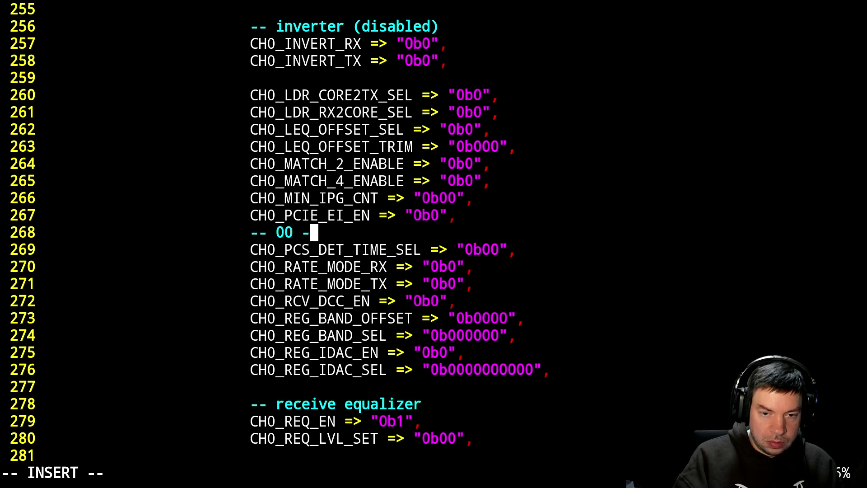
key(BackSpace)
key(BackSpace)
text(8 )
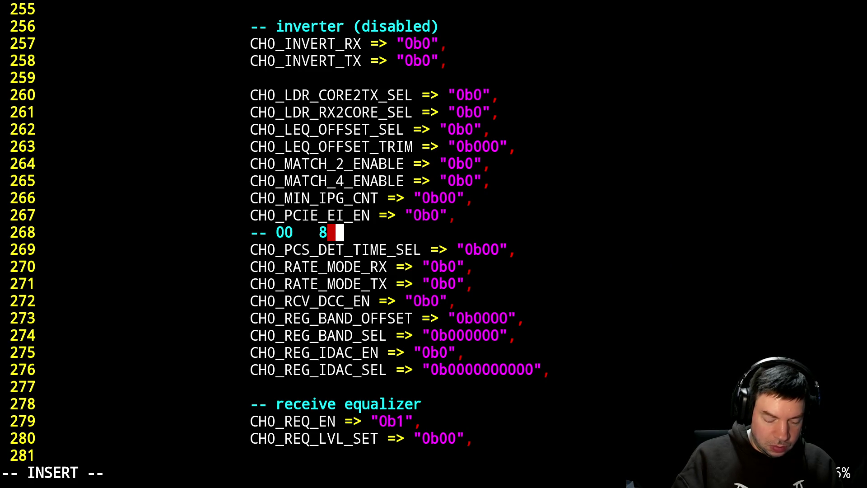
text(µs)
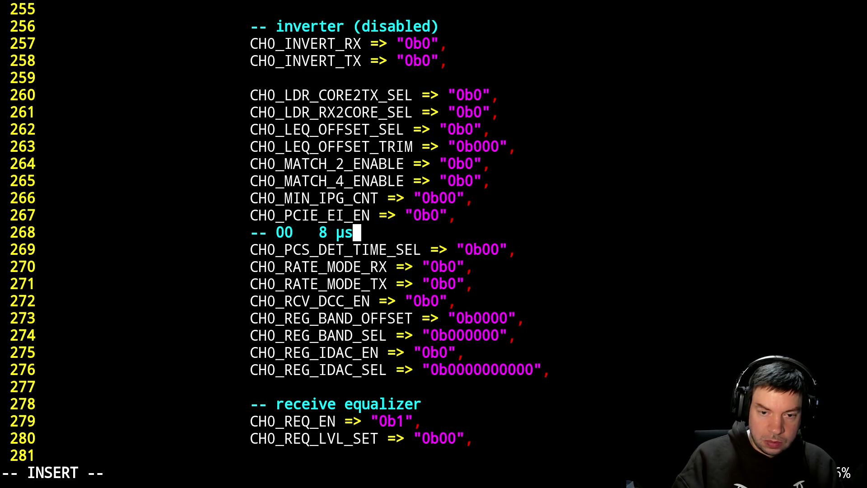
key(Return)
text(-- )
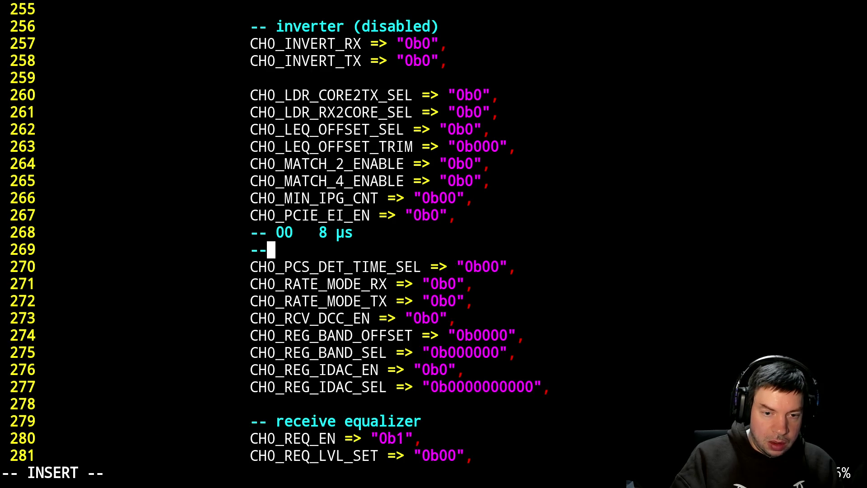
text(01)
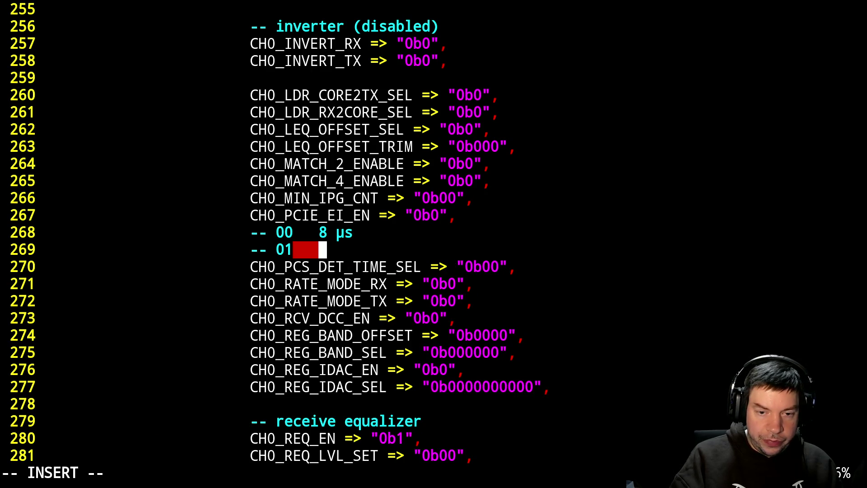
key(alt+Tab)
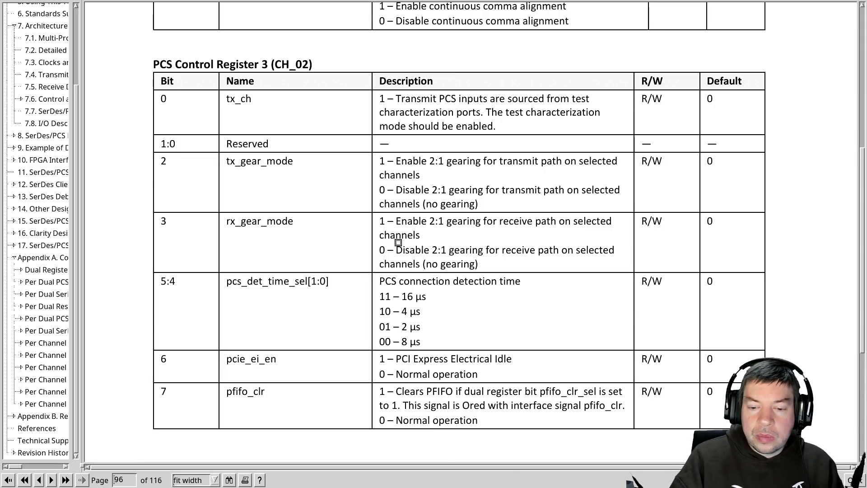
key(alt+Tab)
text(2)
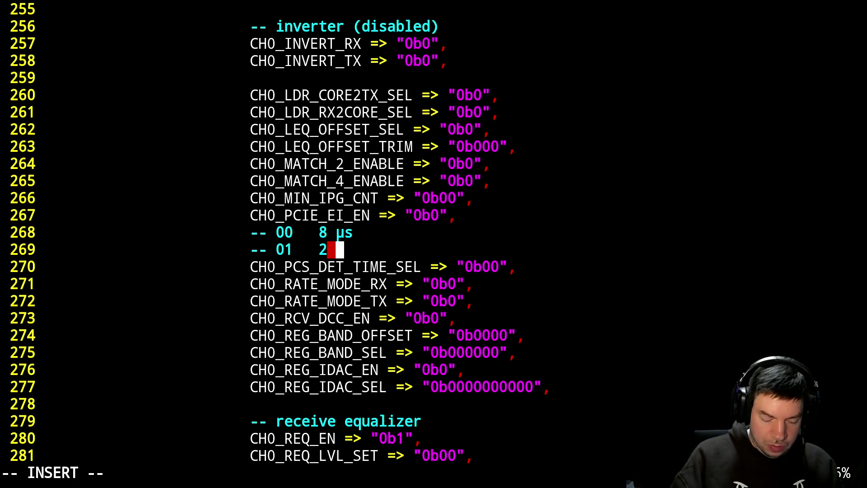
text( μs)
key(Return)
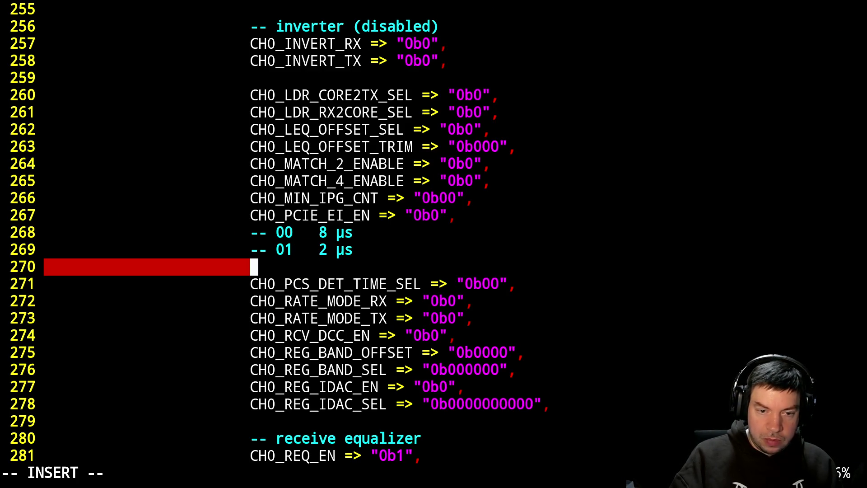
text(-- 10)
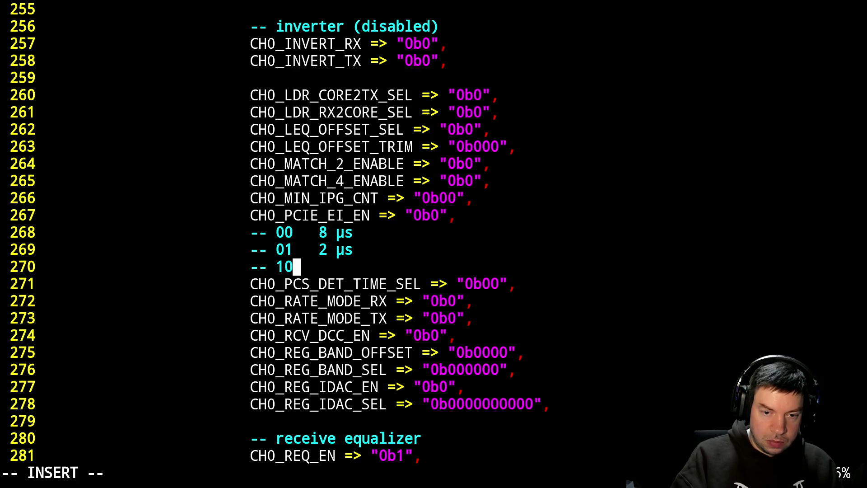
key(alt+Tab)
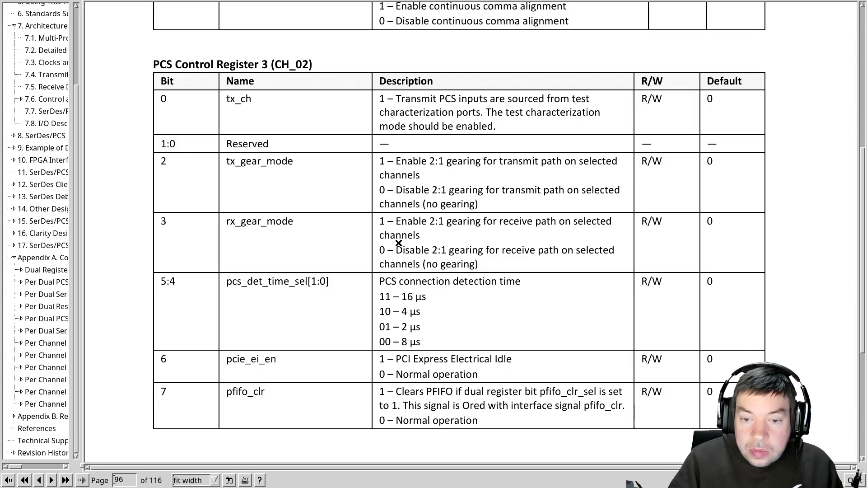
key(alt+Tab)
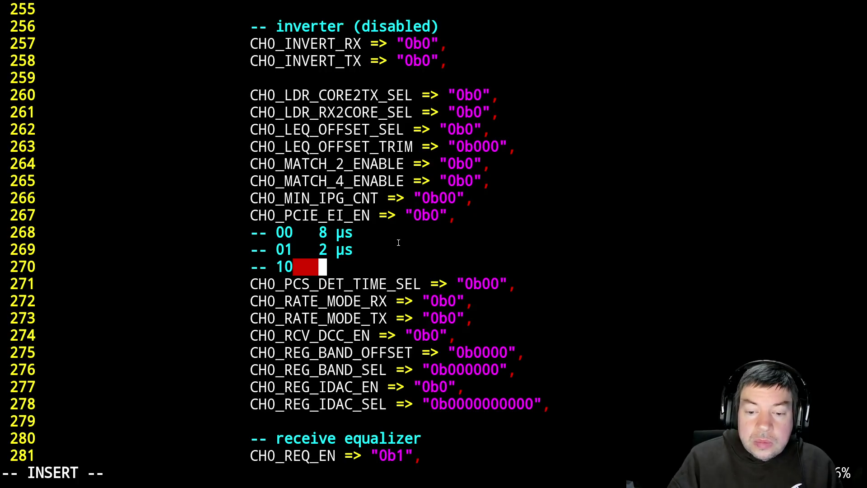
text(4 )
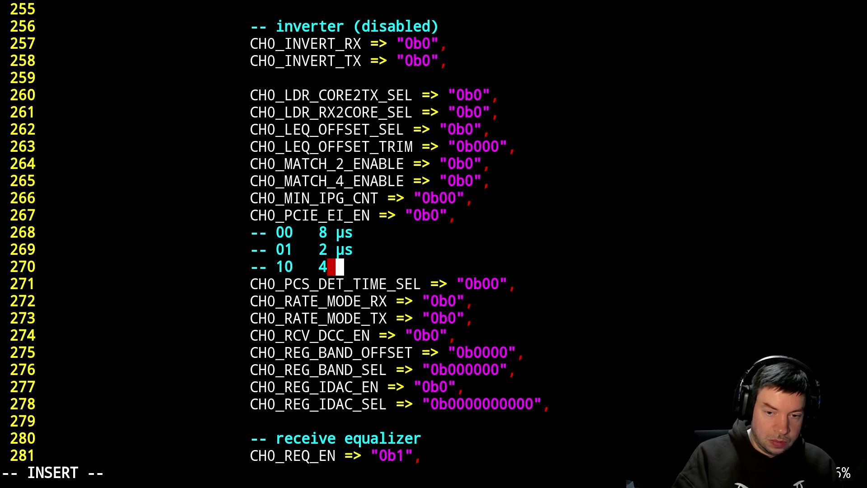
text(µs)
key(Return)
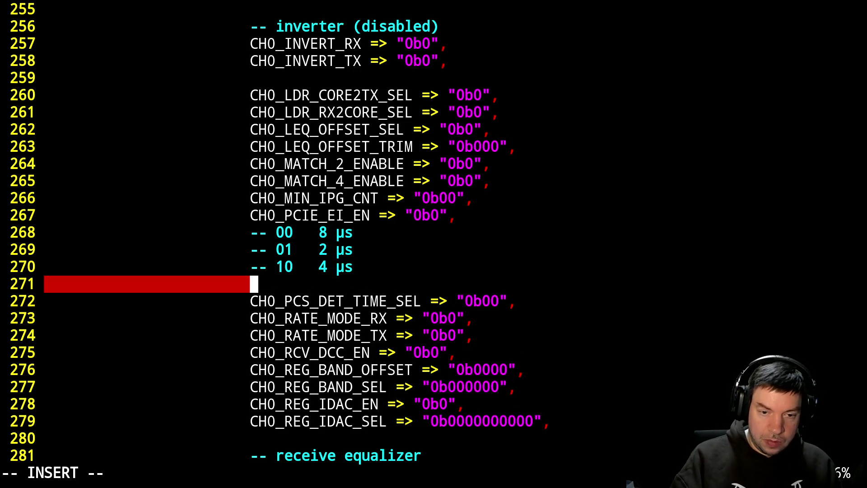
text(-- 11   )
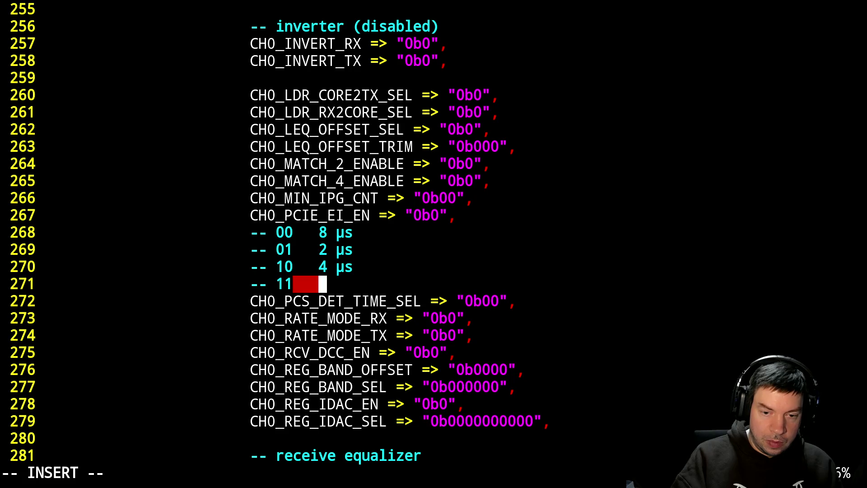
text(16 )
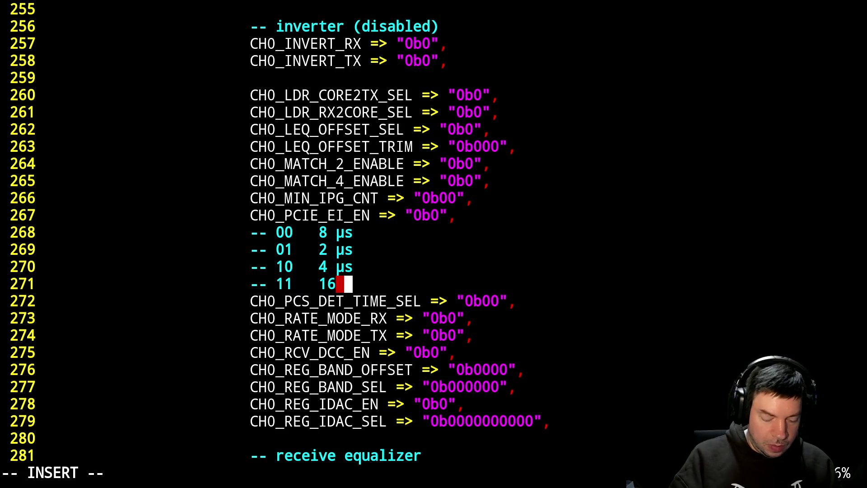
text(µs)
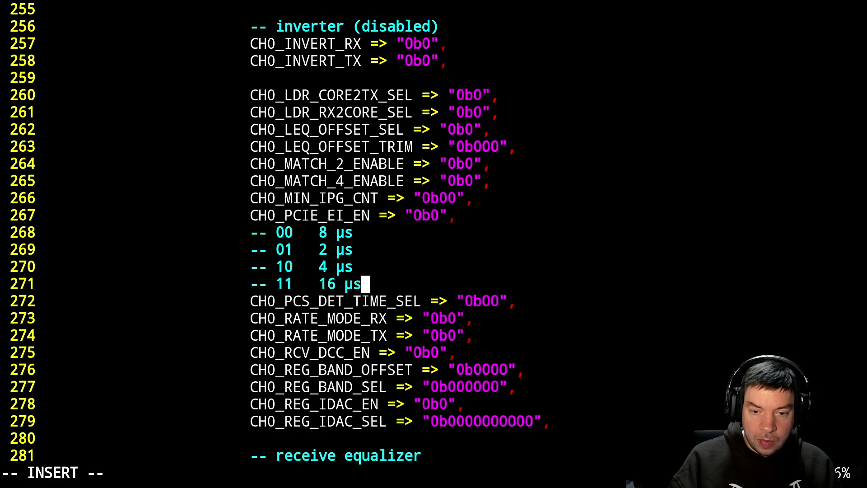
Add blank lines above the comment block and below CH0_PCS_DET_TIME_SEL.
key(Up)
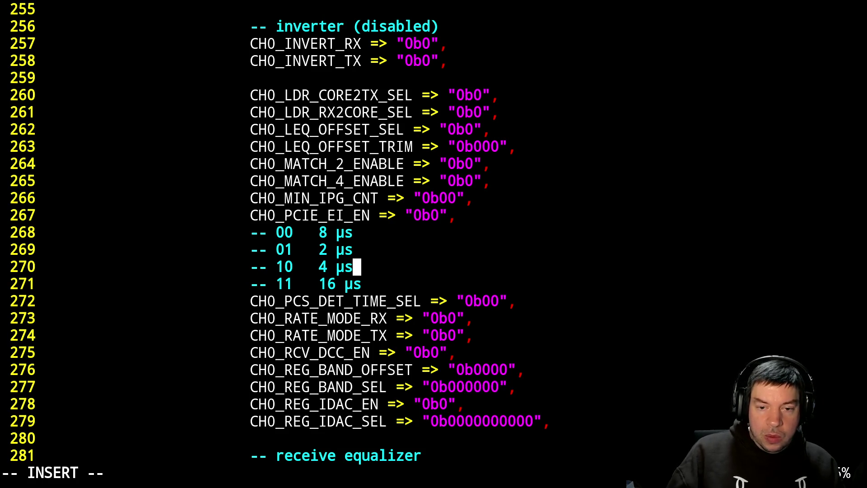
key(Up)
key(Up)
key(Up)
key(End)
key(Return)
key(Escape)
key(j)
key(j)
key(j)
key(j)
key(j)
key(o)
key(Escape)
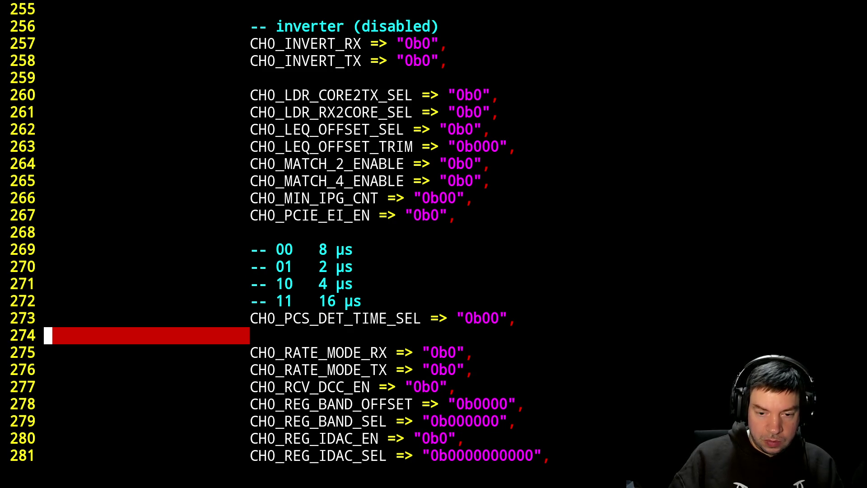
key(Escape)
key(k)
key(k)
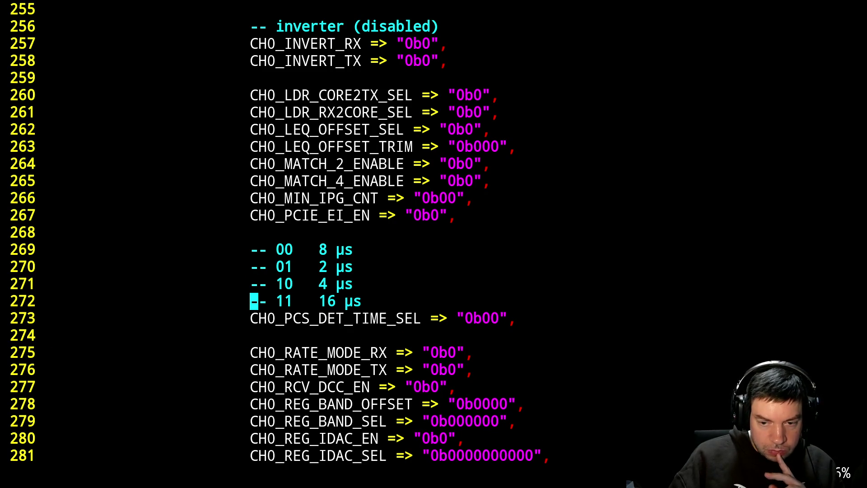
key(alt+Tab)
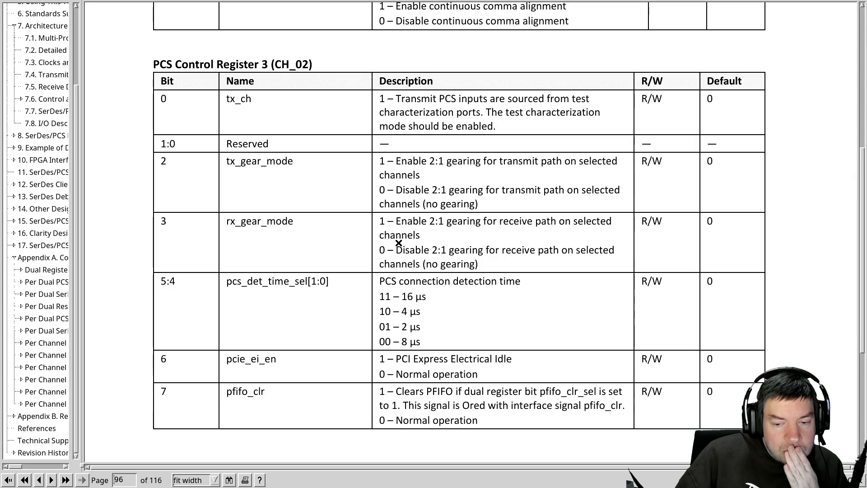
scroll(398, 242, down, 1)
scroll(398, 242, down, 2)
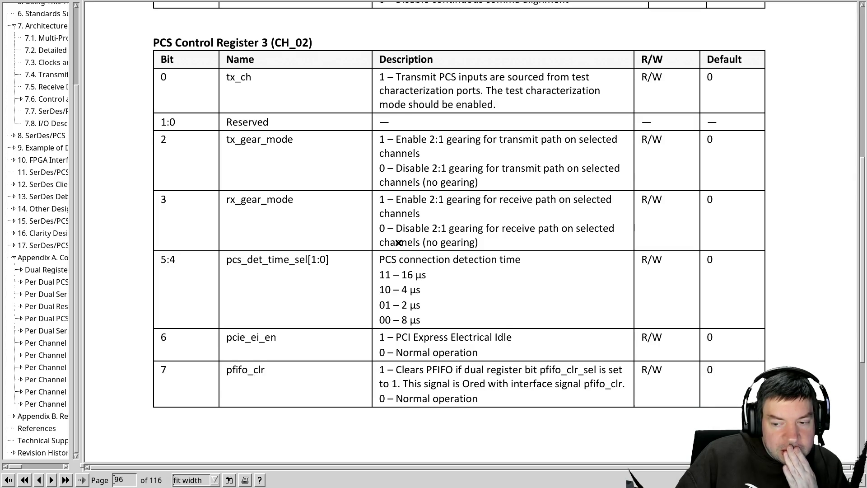
scroll(399, 243, down, 1)
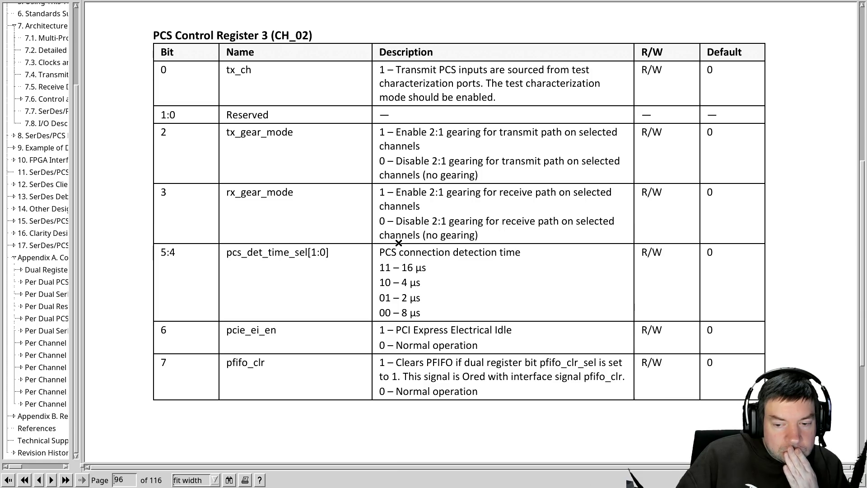
scroll(399, 242, down, 1)
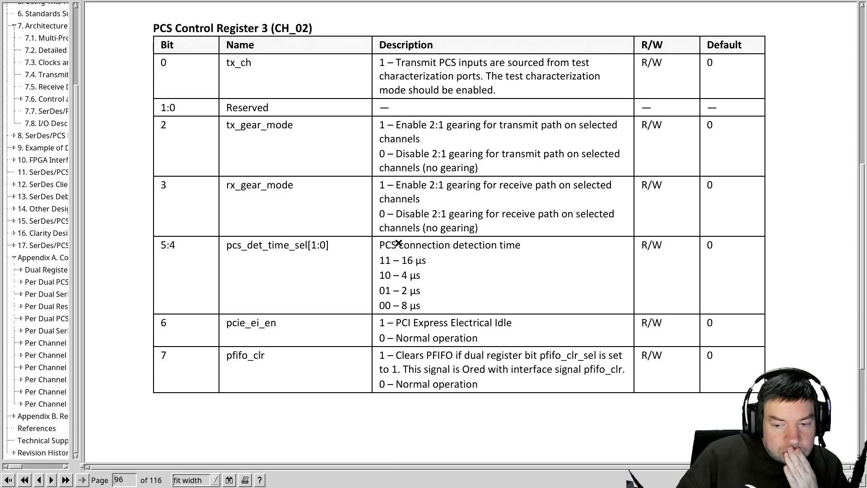
scroll(398, 243, down, 1)
scroll(398, 243, down, 1)
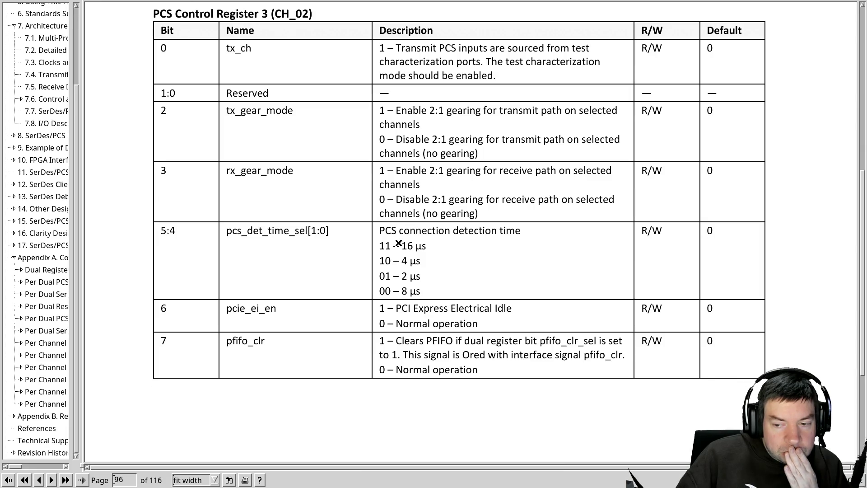
scroll(399, 242, down, 1)
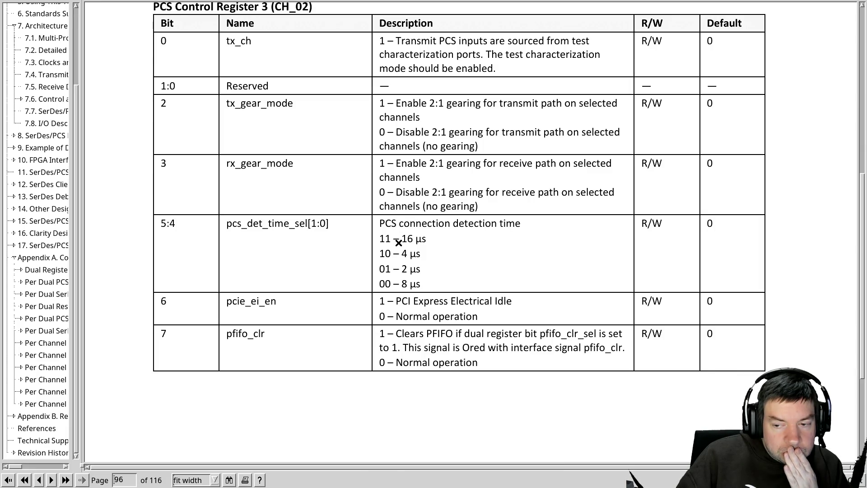
scroll(399, 242, down, 1)
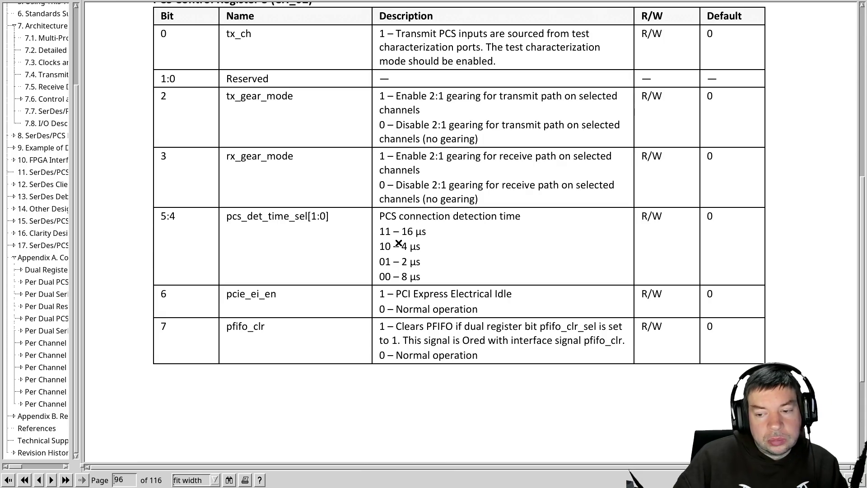
Cross-check the pcs_det_time_sel codes in Register 3 against the VHDL comments.
key(alt+Tab)
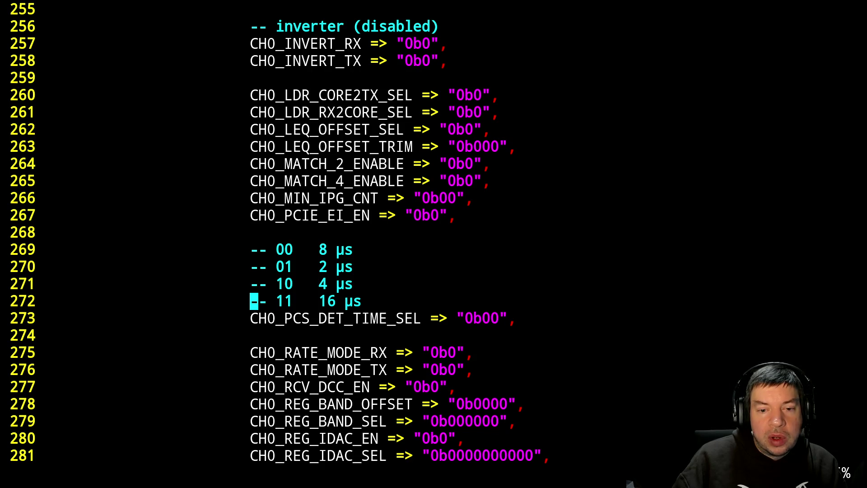
key(alt+Tab)
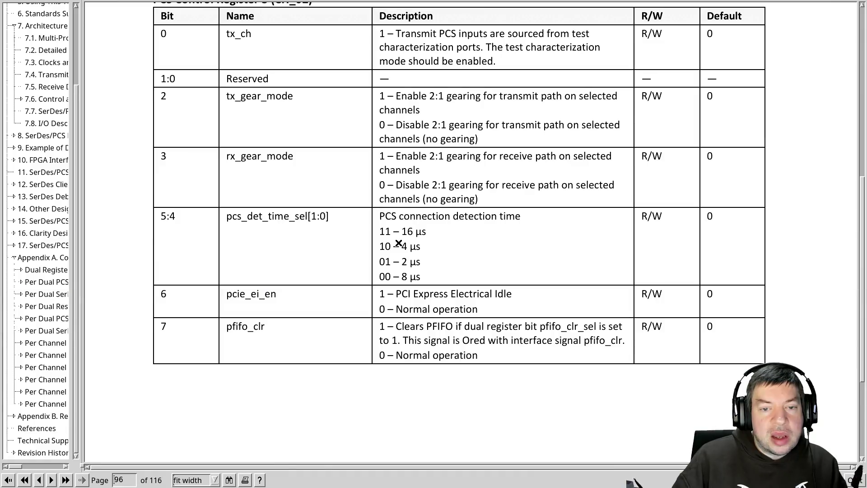
scroll(398, 243, down, 1)
scroll(398, 242, down, 2)
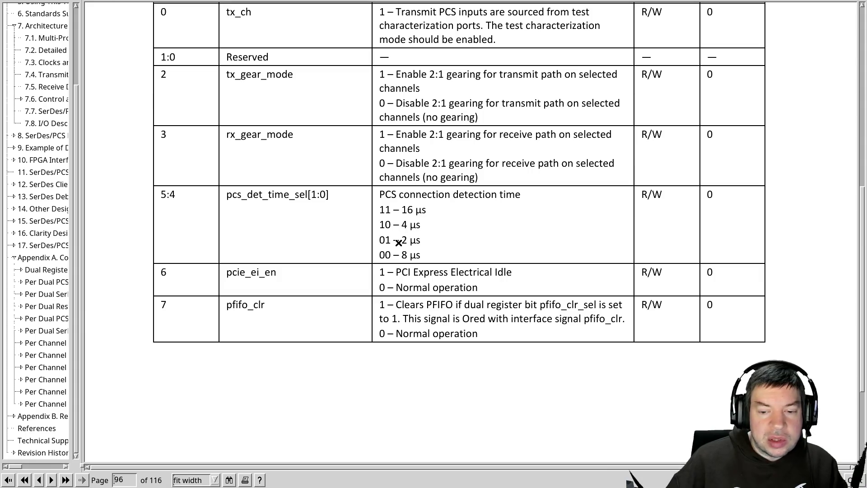
scroll(398, 241, down, 1)
scroll(398, 241, down, 1)
scroll(392, 241, down, 1)
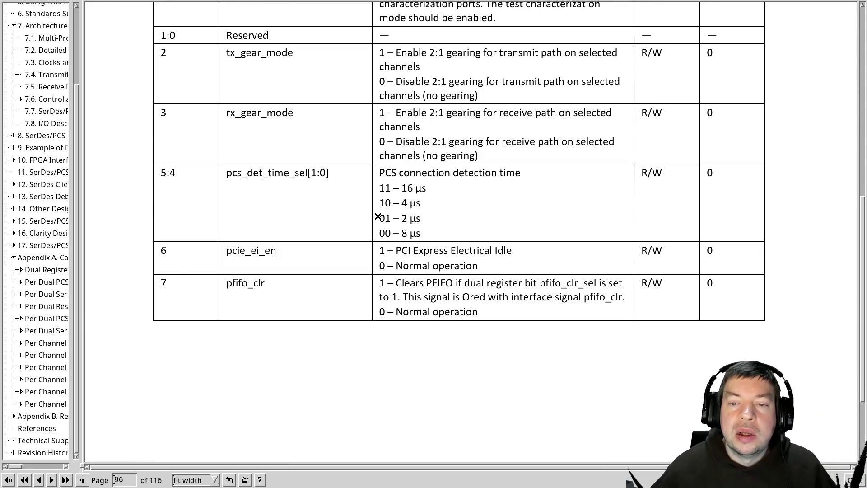
scroll(380, 224, down, 2)
scroll(380, 220, down, 2)
scroll(379, 220, down, 1)
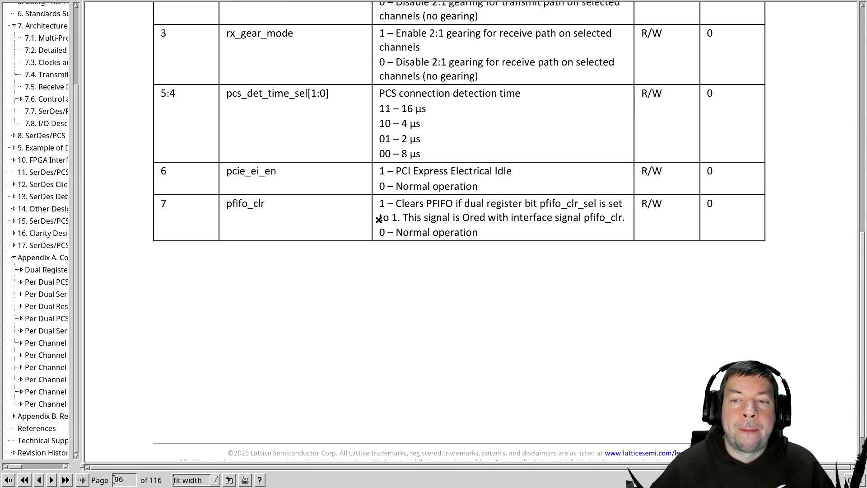
scroll(379, 221, down, 2)
key(alt+Tab)
key(alt+Tab)
Review the PCS Control Register 4 (CH_03) table, then move through bytes in the live hex dump.
key(alt+Tab)
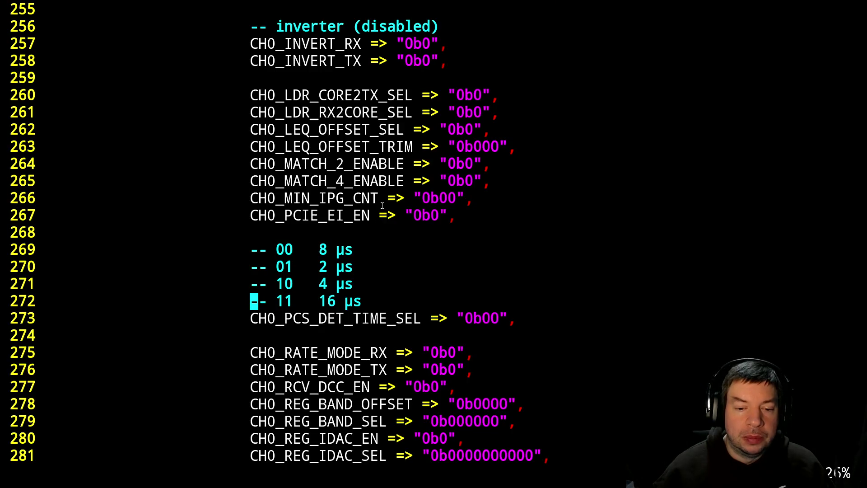
key(alt+Tab)
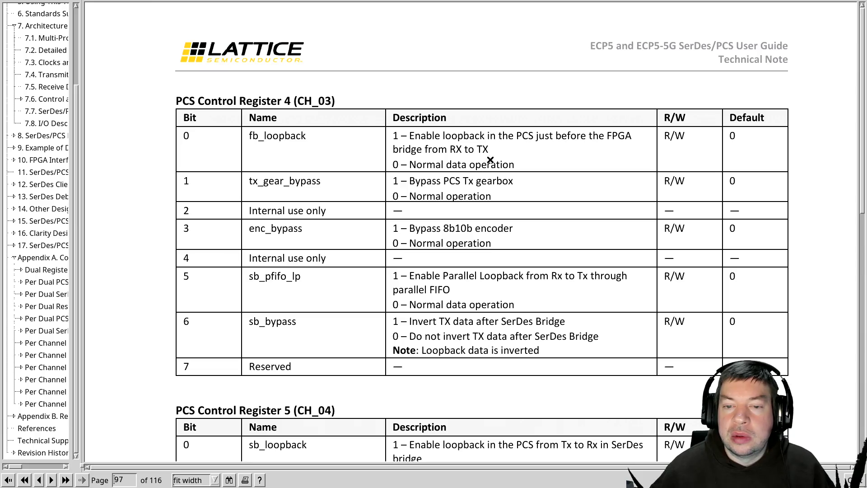
key(alt+Tab)
key(alt+Tab)
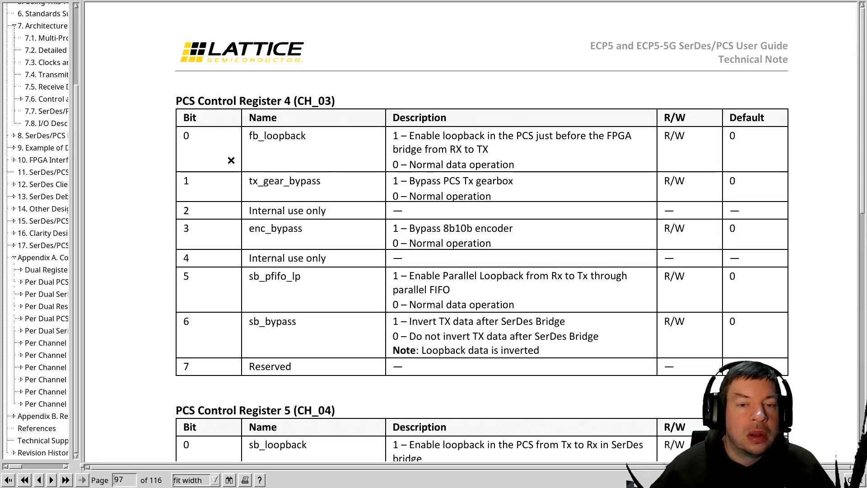
key(alt+Tab)
key(Up)
key(Up)
key(Up)
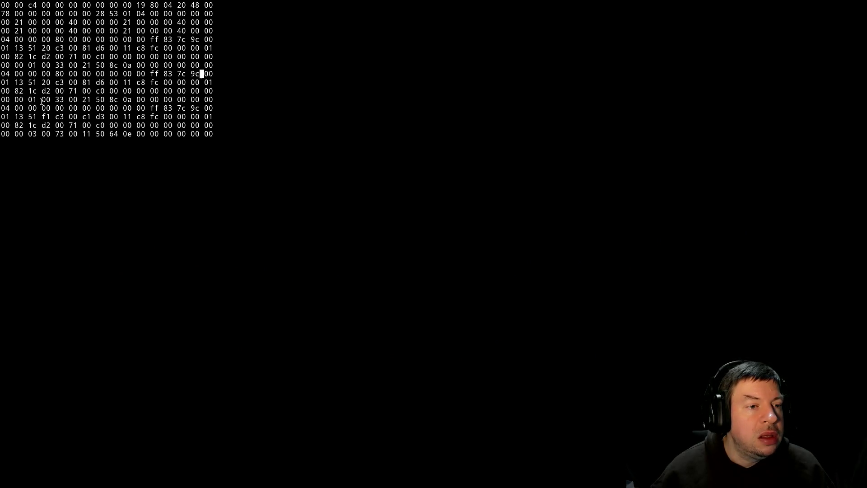
key(n)
key(n)
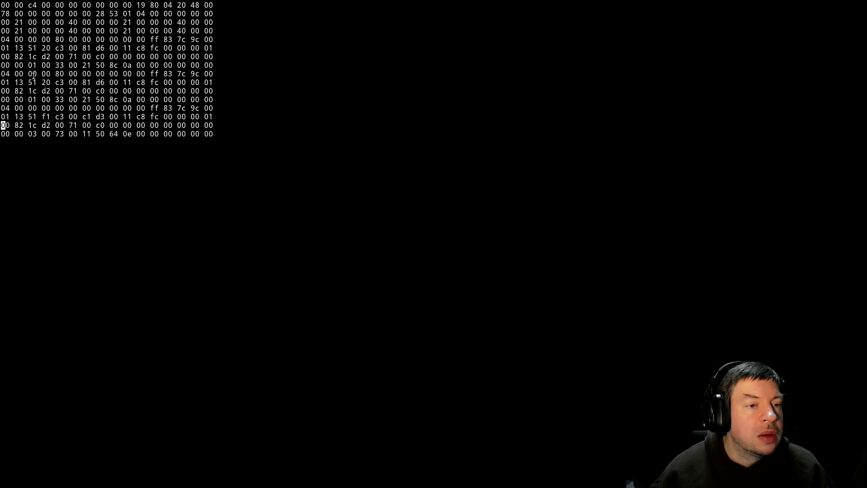